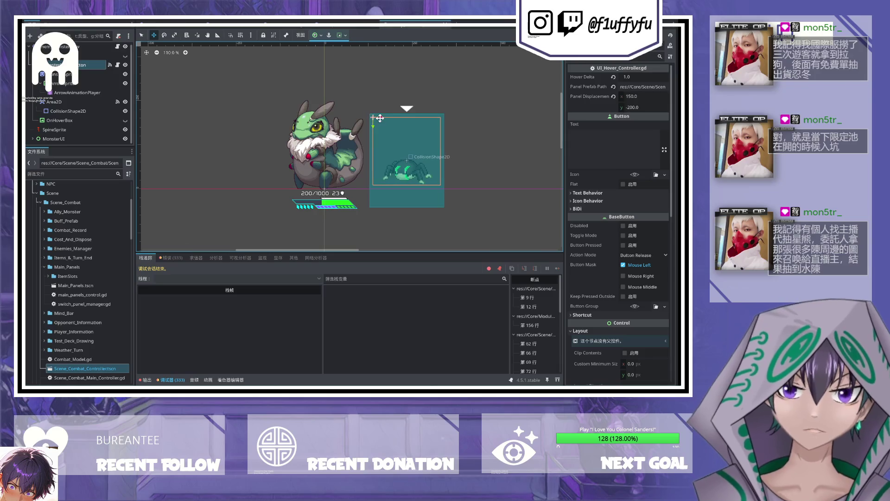
Step: Undo the hover box move, place SpineSprite above MonsterSprite, and hide MonsterSprite
{"action": "key", "text": "ctrl+z"}
{"action": "left_click", "coordinate": [90, 74]}
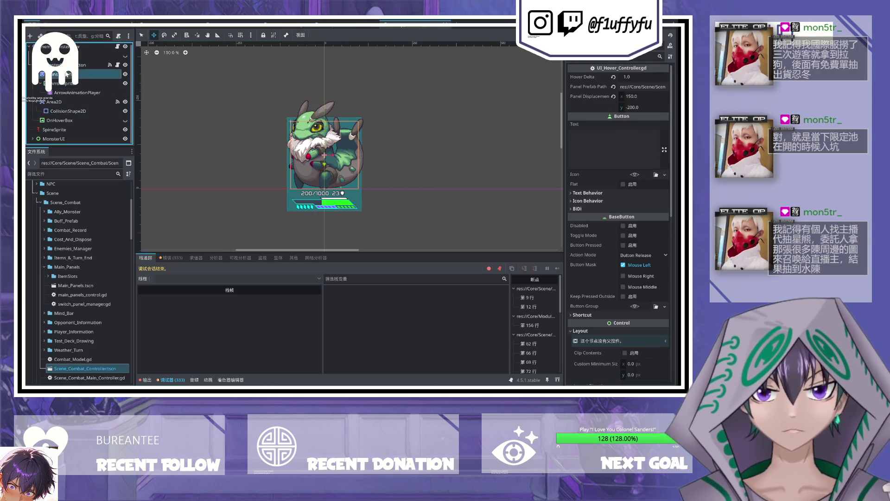
{"action": "left_click", "coordinate": [62, 130]}
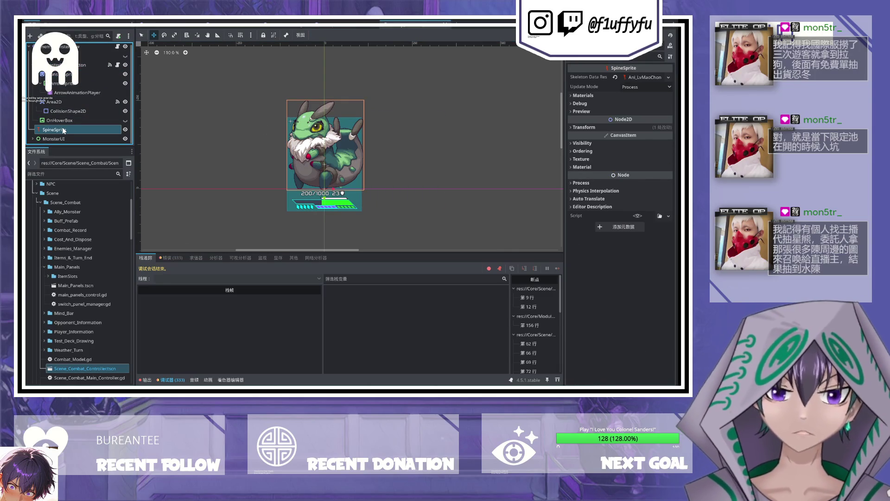
{"action": "left_click", "coordinate": [83, 84]}
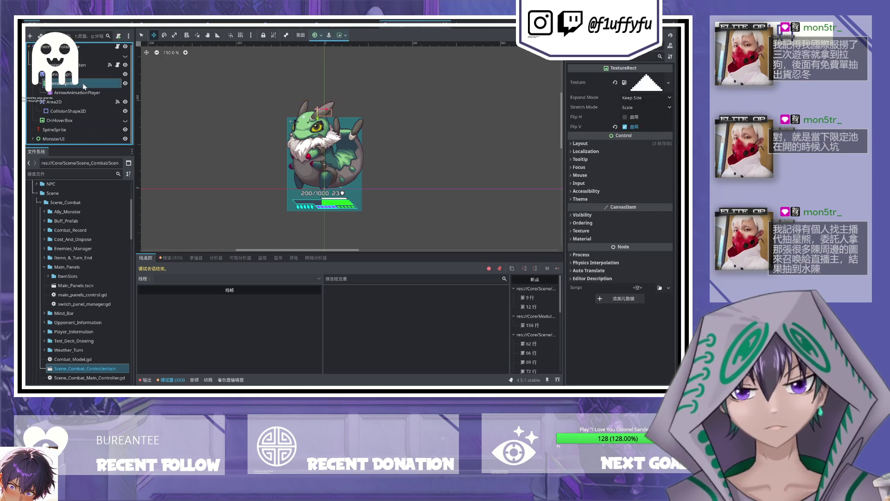
{"action": "left_click", "coordinate": [110, 75]}
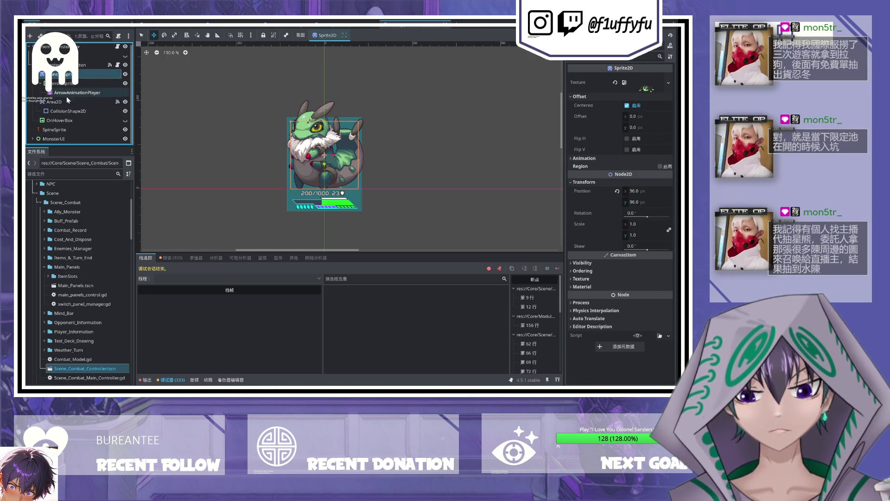
{"action": "mouse_move", "coordinate": [59, 132]}
{"action": "left_mouse_down"}
{"action": "mouse_move", "coordinate": [63, 70]}
{"action": "mouse_move", "coordinate": [69, 78]}
{"action": "left_mouse_up"}
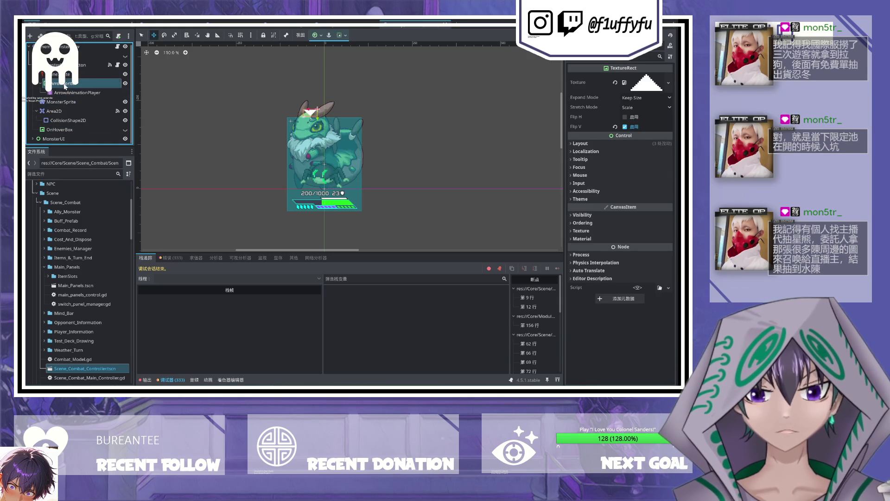
{"action": "left_click", "coordinate": [125, 101]}
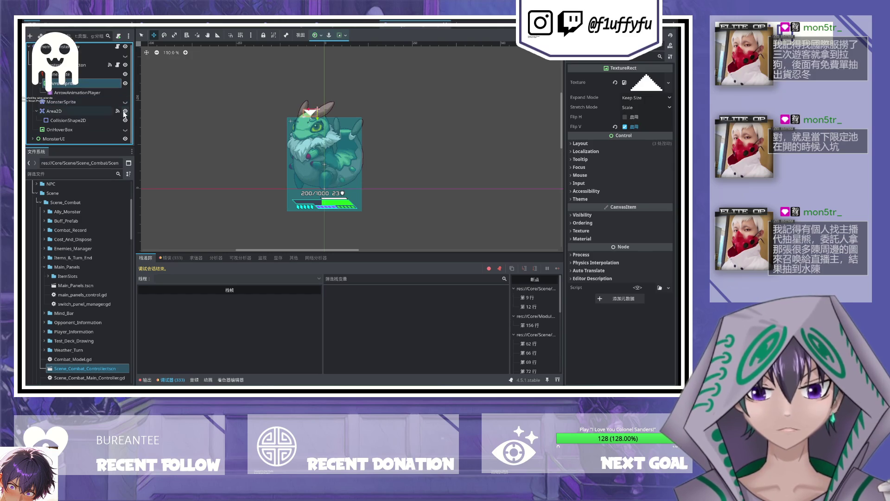
Step: Select the CollisionShape2D under Area2D to edit the card's collision shape
{"action": "left_click", "coordinate": [100, 118]}
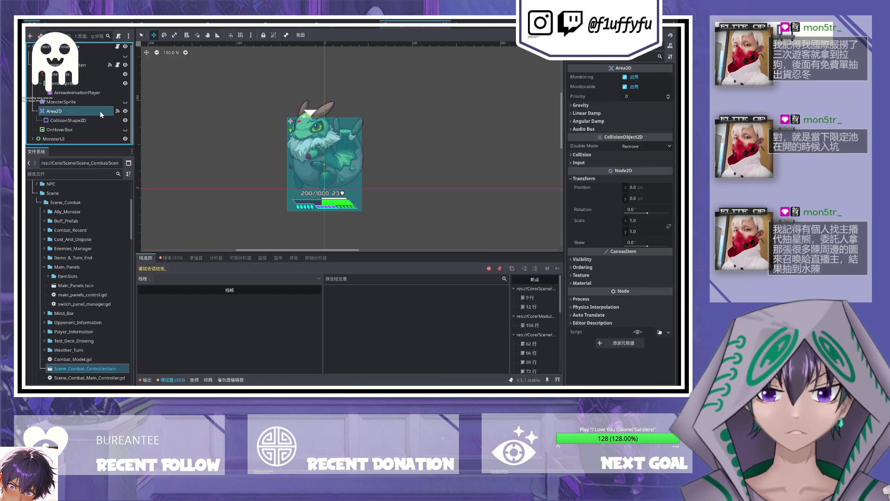
{"action": "left_click", "coordinate": [54, 110]}
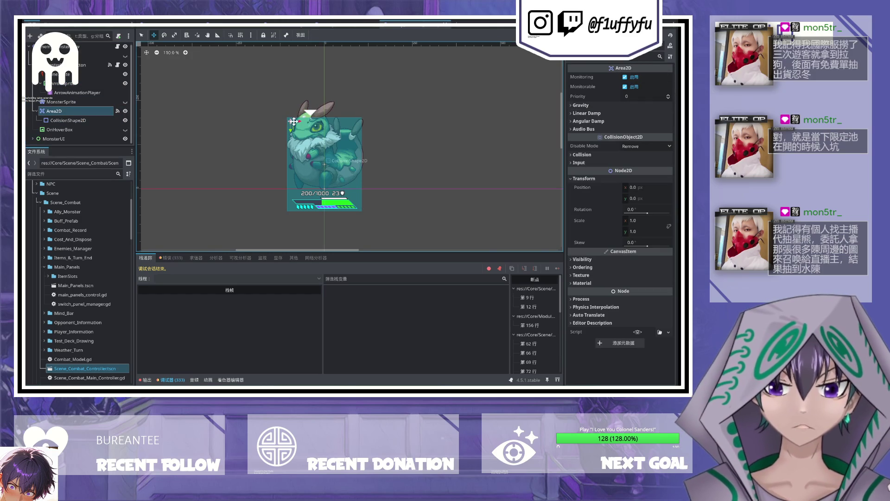
{"action": "left_click", "coordinate": [84, 120]}
{"action": "left_click", "coordinate": [79, 111]}
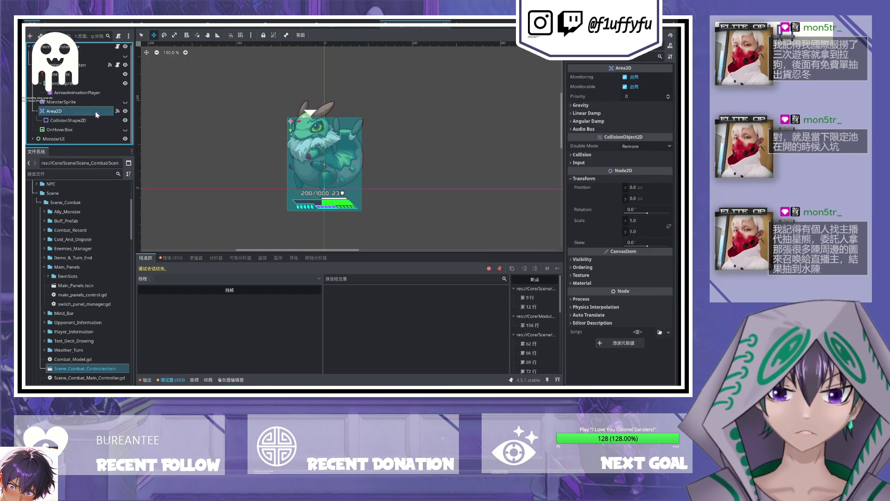
{"action": "left_click", "coordinate": [86, 122]}
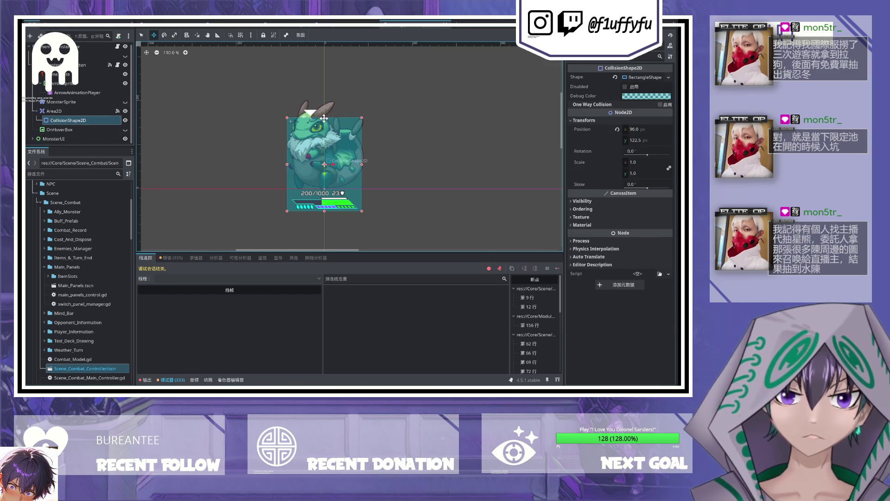
Step: Stretch the collision rectangle taller and wider over the card, undoing one stray move
{"action": "left_click_drag", "start_coordinate": [322, 104], "coordinate": [324, 92]}
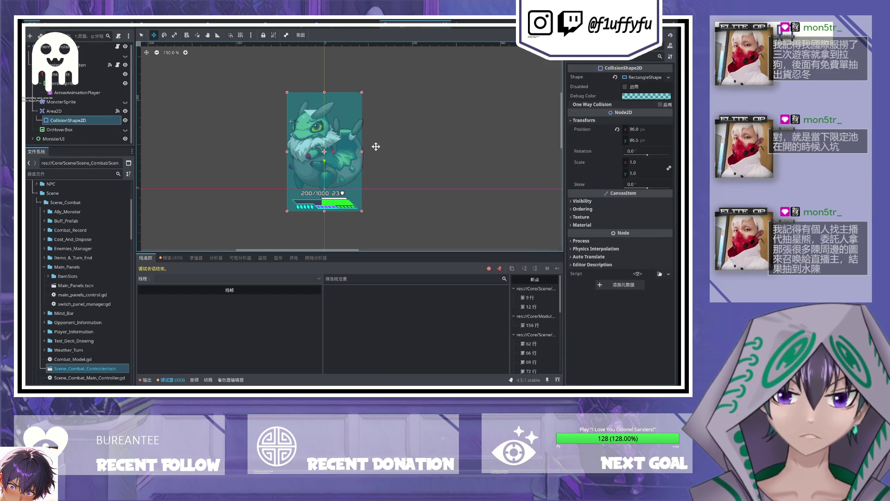
{"action": "left_click_drag", "start_coordinate": [362, 150], "coordinate": [366, 150]}
{"action": "key", "text": "ctrl+z"}
{"action": "left_click_drag", "start_coordinate": [287, 150], "coordinate": [283, 150]}
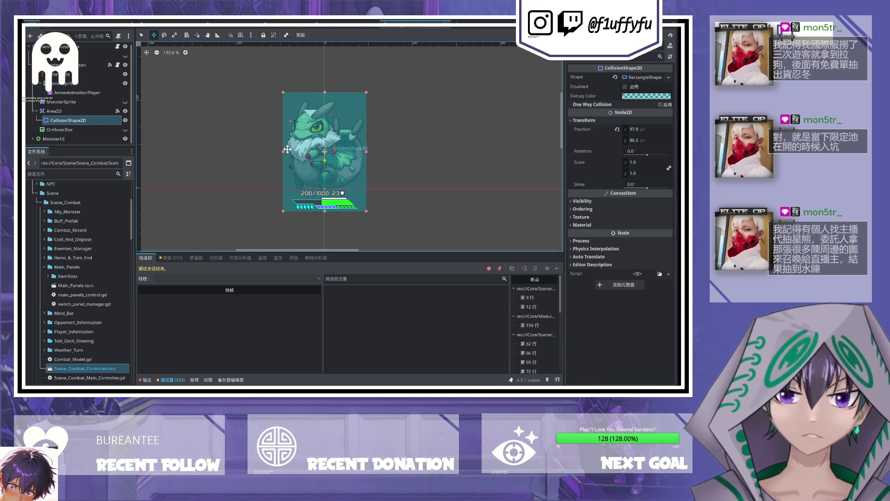
{"action": "left_click", "coordinate": [74, 110]}
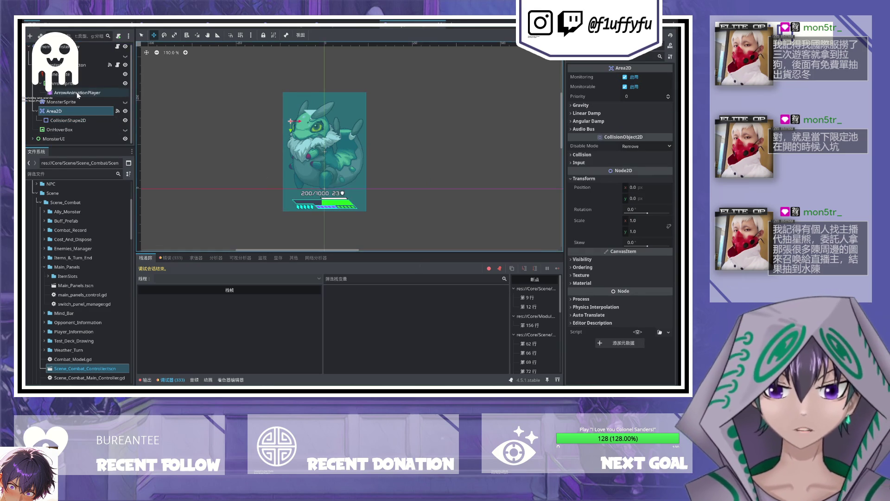
Step: Move the ArrowSprite up above the card and select ArrowAnimationPlayer
{"action": "left_click", "coordinate": [68, 102]}
{"action": "left_click", "coordinate": [74, 83]}
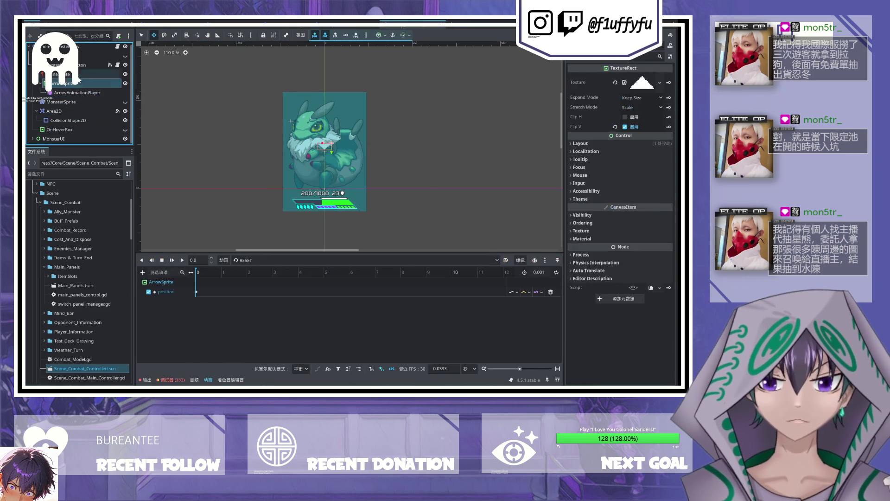
{"action": "left_click_drag", "start_coordinate": [329, 146], "coordinate": [328, 80]}
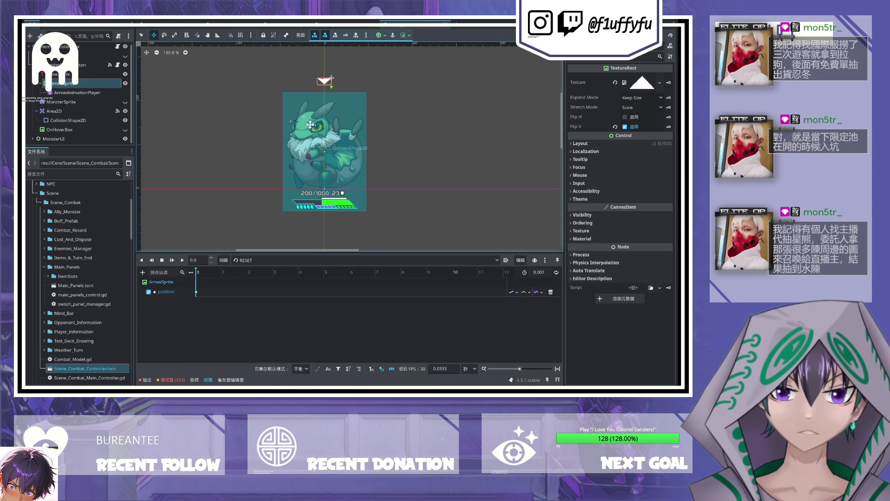
{"action": "left_click", "coordinate": [77, 92]}
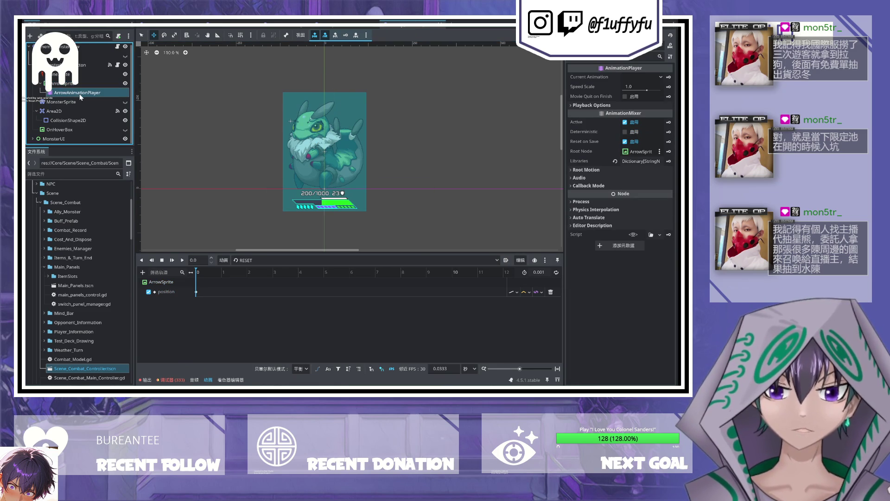
{"action": "left_click", "coordinate": [71, 84]}
{"action": "left_click", "coordinate": [71, 91]}
Step: Jump the arrow animation to its end, check the position track, and stop playback
{"action": "left_click", "coordinate": [207, 271]}
{"action": "left_click", "coordinate": [165, 293]}
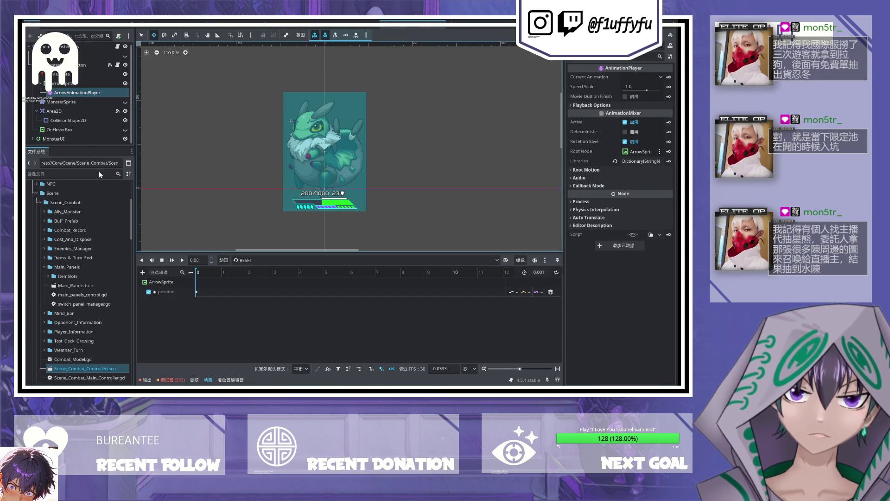
{"action": "left_click", "coordinate": [64, 83]}
{"action": "left_click", "coordinate": [64, 92]}
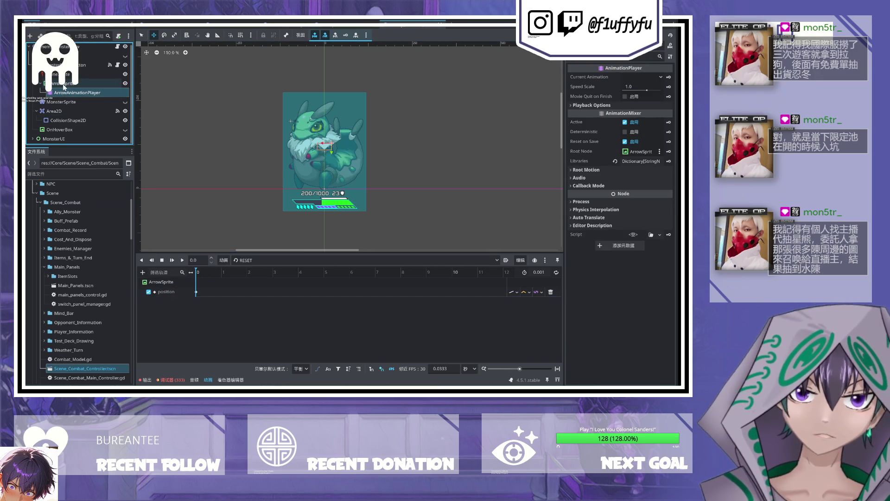
{"action": "left_click", "coordinate": [62, 84]}
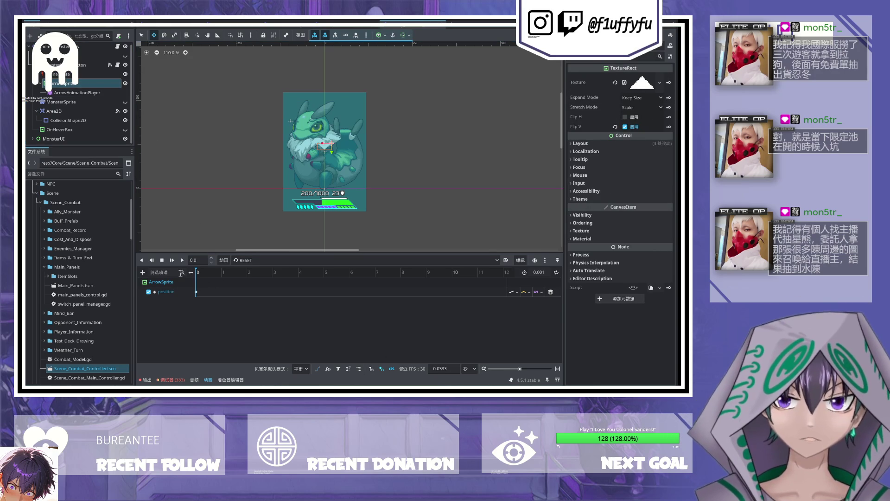
{"action": "left_click", "coordinate": [162, 262]}
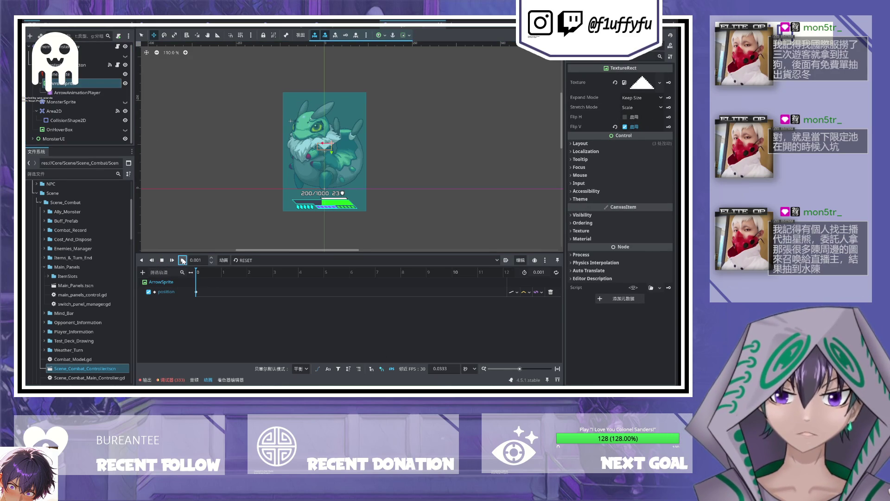
{"action": "left_click", "coordinate": [77, 93]}
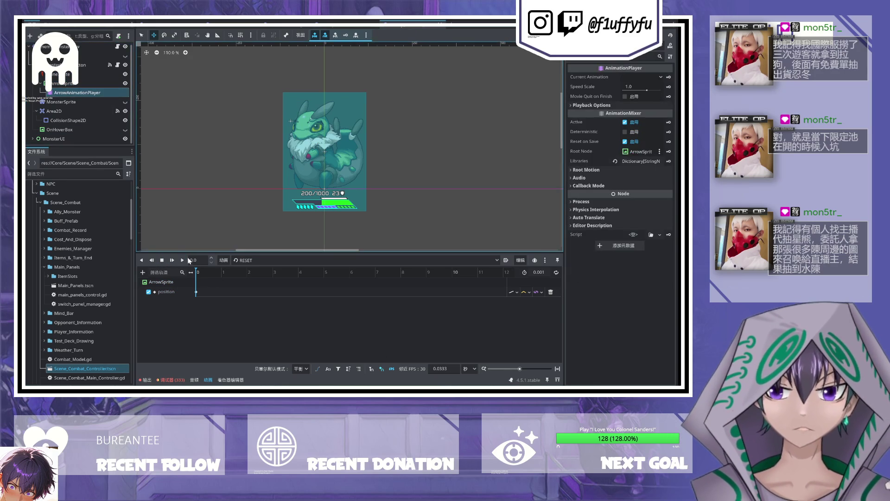
Step: Save the card scene and run the game with F5
{"action": "left_click", "coordinate": [617, 321]}
{"action": "key", "text": "ctrl+s"}
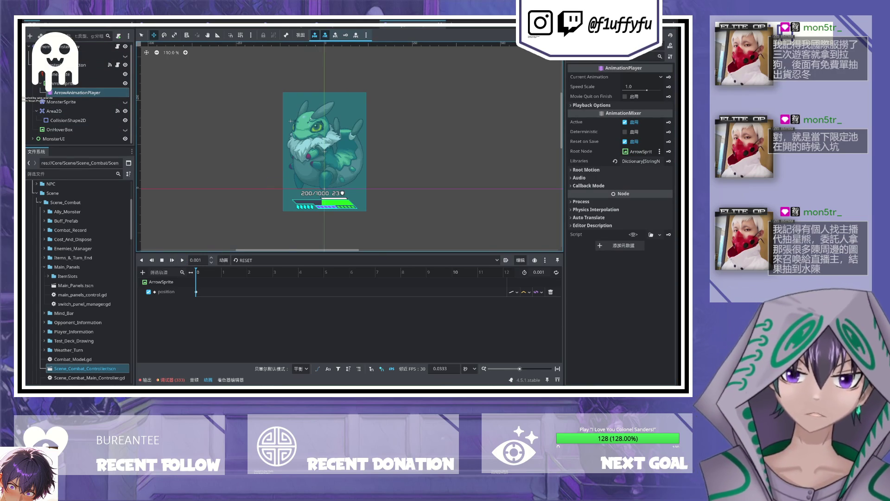
{"action": "key", "text": "F5"}
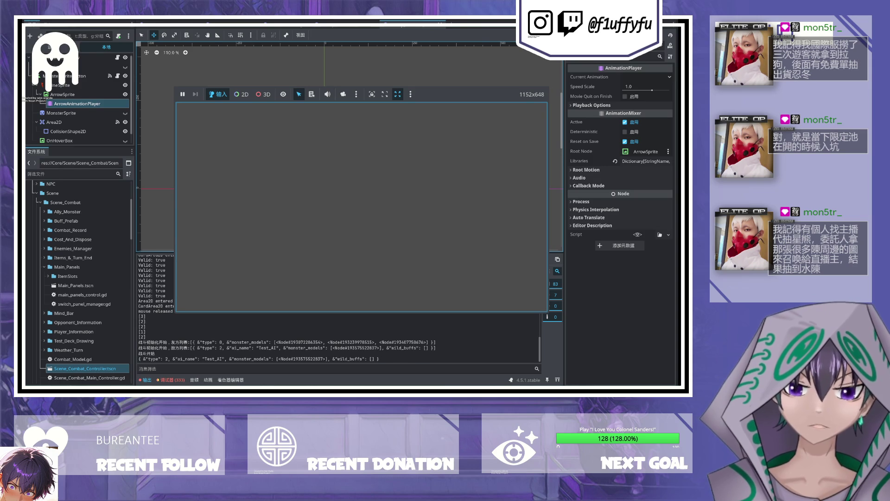
Step: Continue through each script breakpoint until the game resumes running
{"action": "left_click", "coordinate": [556, 269]}
{"action": "left_click", "coordinate": [557, 269]}
{"action": "left_click", "coordinate": [556, 269]}
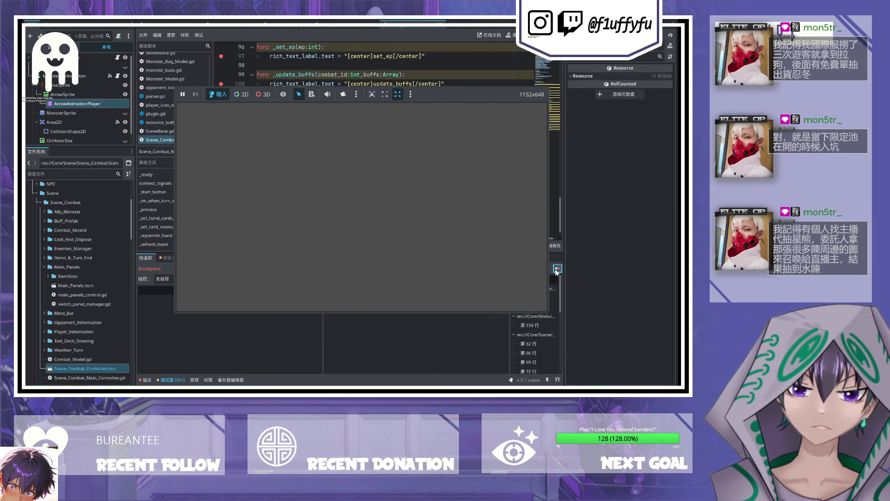
{"action": "left_click", "coordinate": [556, 268]}
{"action": "left_click", "coordinate": [556, 269]}
{"action": "left_click", "coordinate": [556, 269]}
{"action": "left_click", "coordinate": [556, 269]}
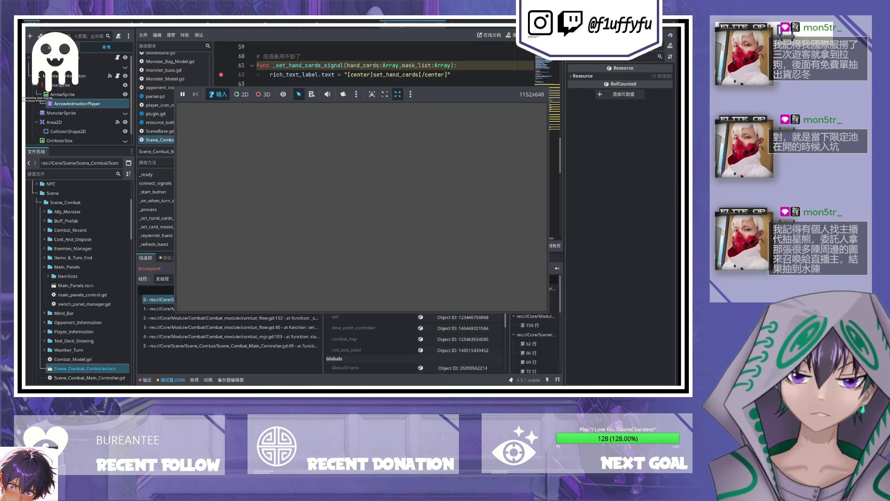
{"action": "left_click", "coordinate": [557, 269]}
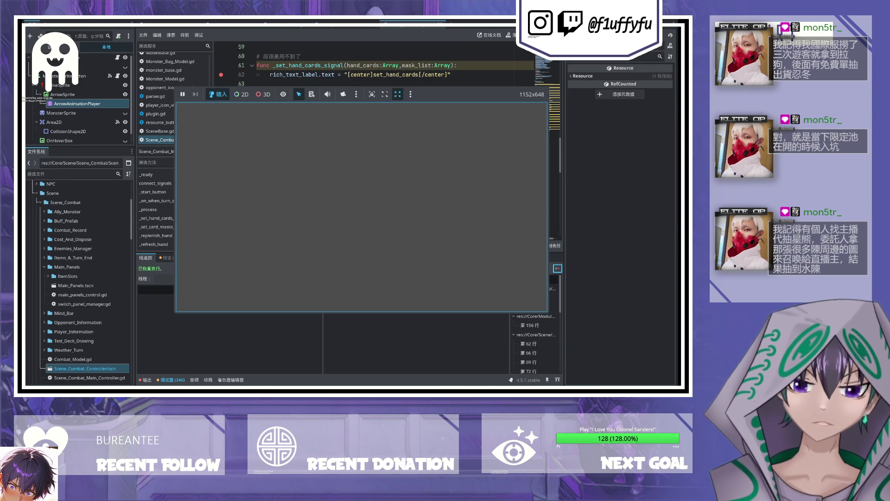
Step: Stop the game with F8 and return to OnHoverBox in the 2D view
{"action": "key", "text": "F8"}
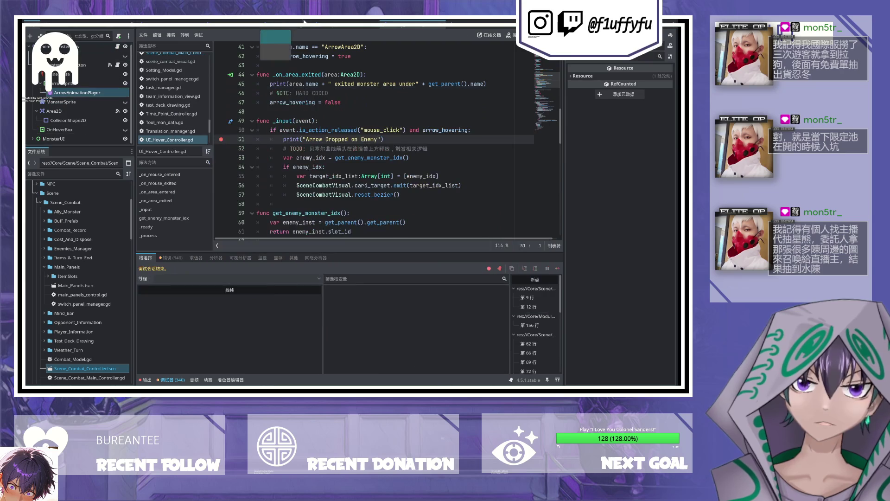
{"action": "left_click", "coordinate": [81, 129]}
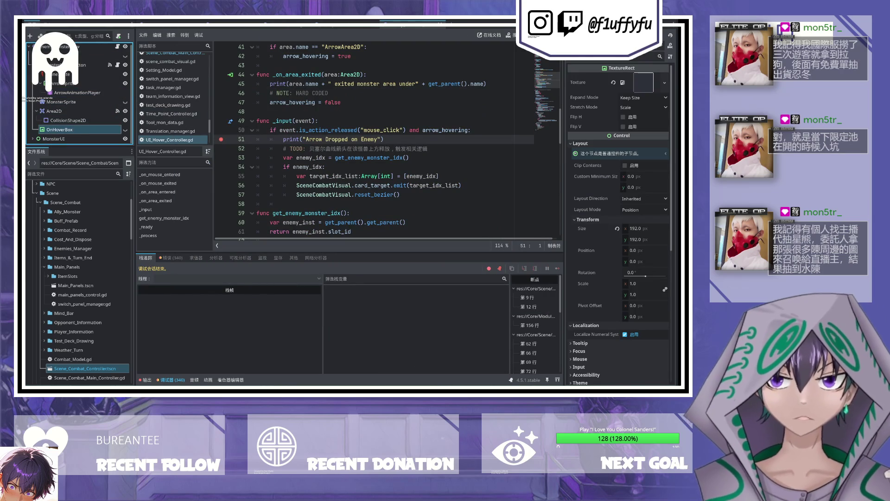
{"action": "key", "text": "ctrl+F1"}
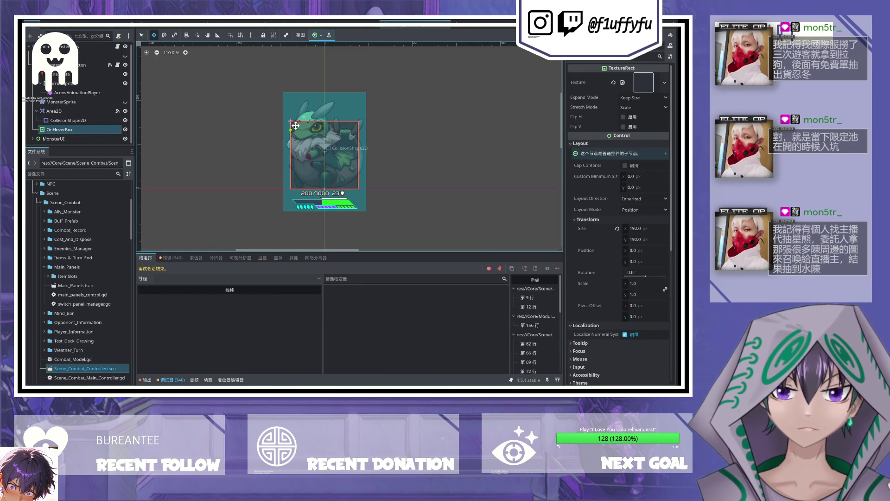
Step: Size the OnHoverBox to 250 × 300 px in the Inspector
{"action": "left_click", "coordinate": [633, 229]}
{"action": "type", "text": "250"}
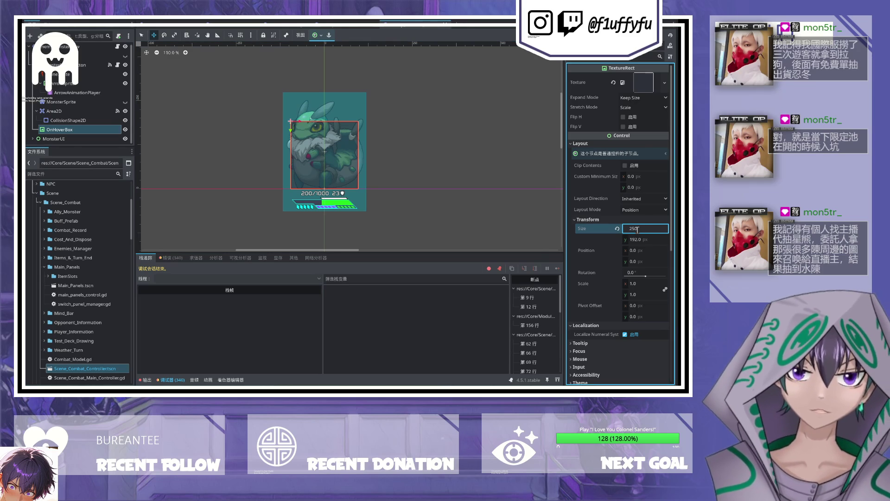
{"action": "key", "text": "Tab"}
{"action": "type", "text": "50"}
{"action": "key", "text": "Tab"}
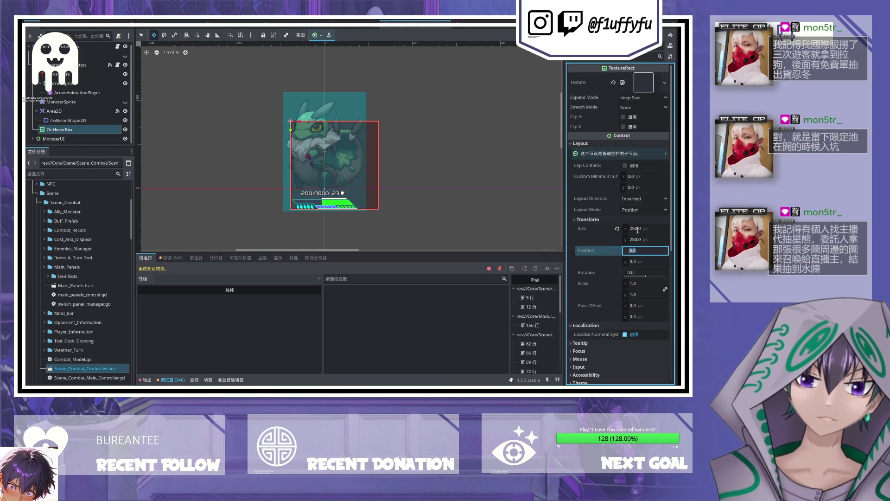
{"action": "mouse_move", "coordinate": [328, 145]}
{"action": "left_mouse_down"}
{"action": "mouse_move", "coordinate": [318, 110]}
{"action": "mouse_move", "coordinate": [317, 128]}
{"action": "left_mouse_up"}
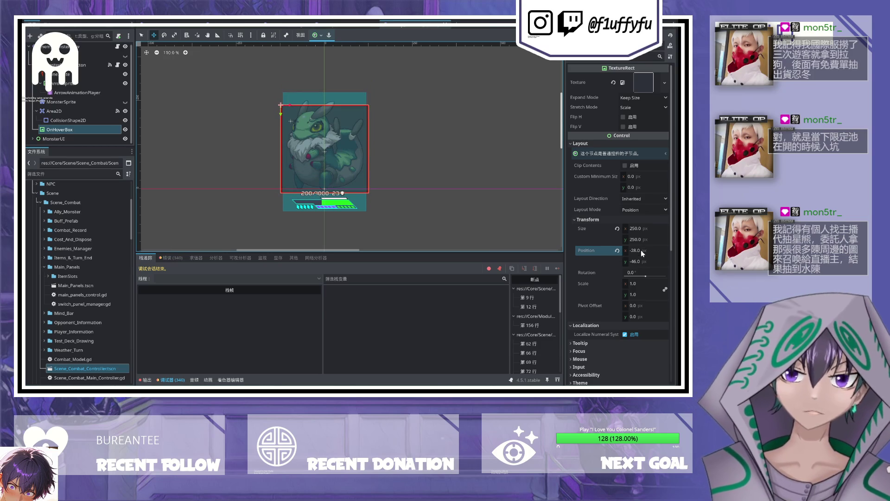
{"action": "left_click", "coordinate": [644, 239]}
{"action": "type", "text": "3"}
{"action": "key", "text": "Return"}
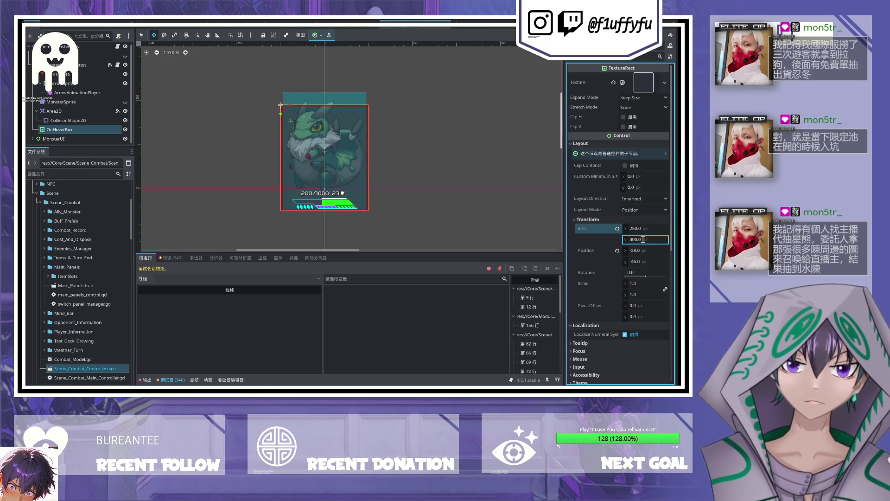
Step: Move the hover box up over the card and hide OnHoverBox in the editor
{"action": "mouse_move", "coordinate": [280, 113]}
{"action": "left_mouse_down"}
{"action": "mouse_move", "coordinate": [277, 93]}
{"action": "mouse_move", "coordinate": [278, 102]}
{"action": "left_mouse_up"}
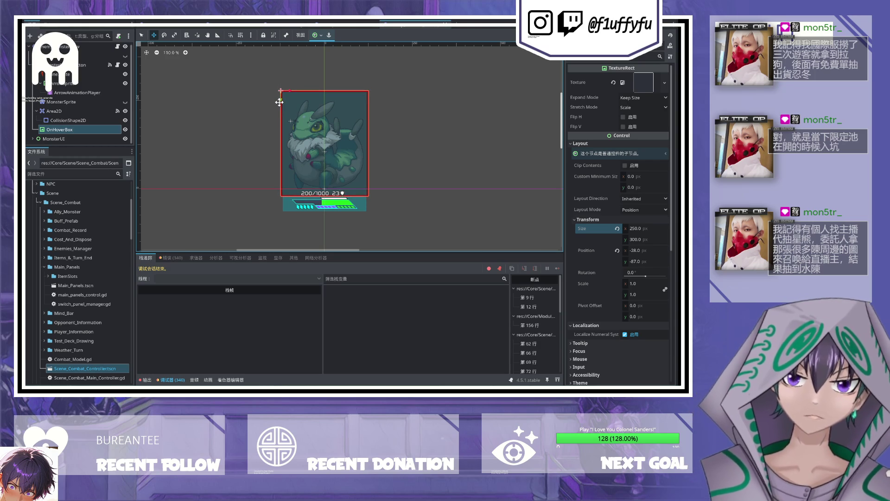
{"action": "right_click", "coordinate": [279, 101]}
{"action": "key", "text": "Escape"}
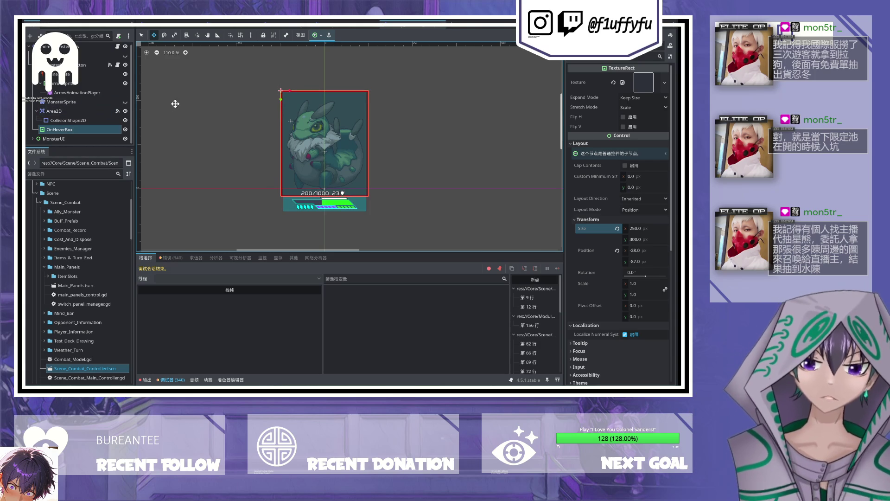
{"action": "left_click", "coordinate": [124, 129]}
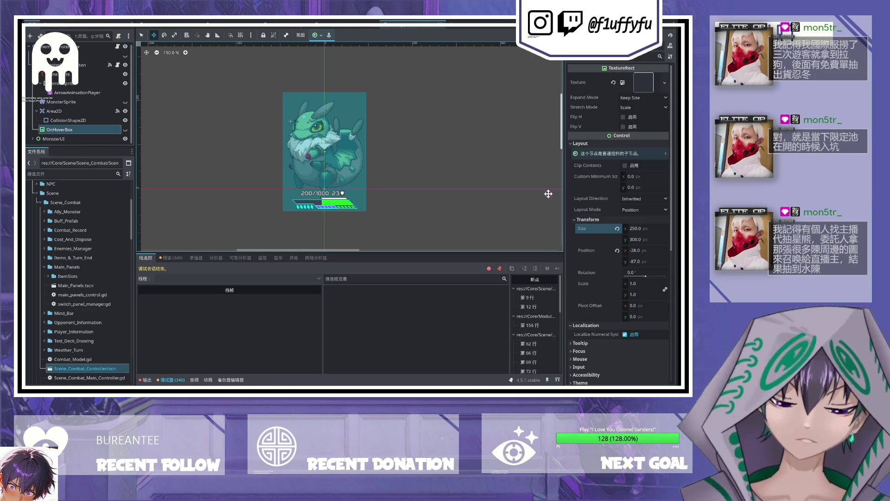
{"action": "left_click", "coordinate": [218, 23]}
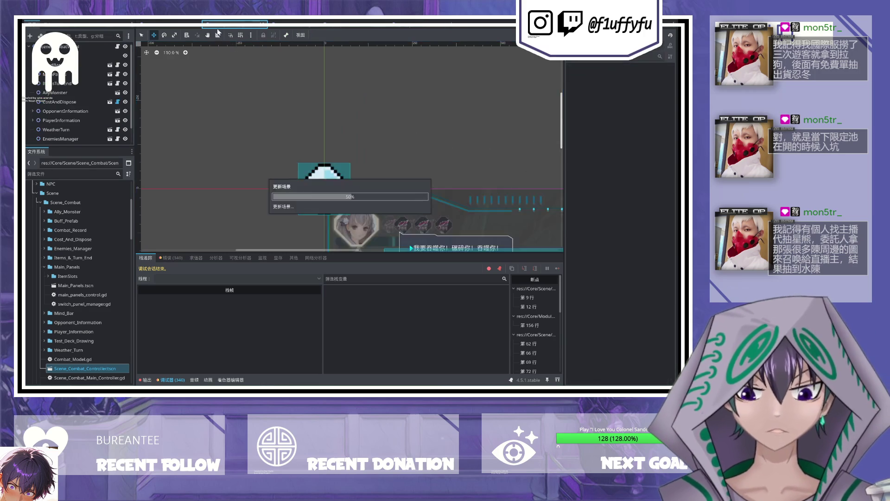
Step: Open ally_monster_view.gd from the monster card scene's attached script icon
{"action": "key", "text": "ctrl+Tab"}
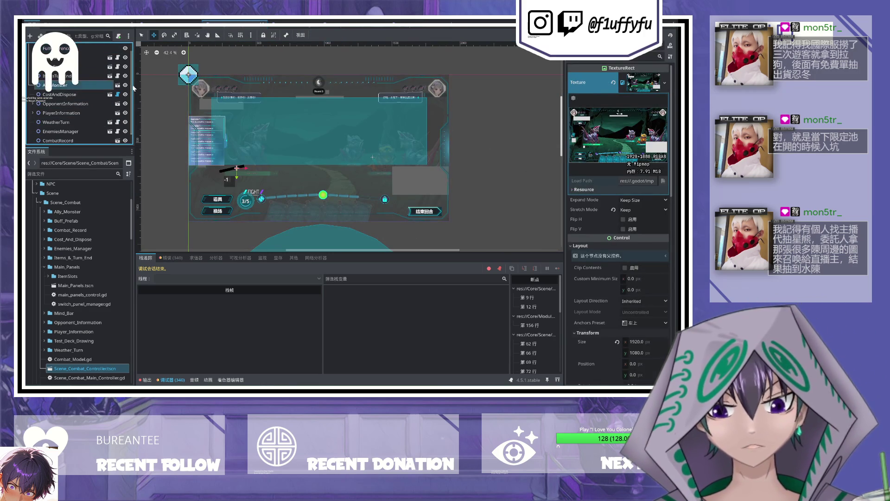
{"action": "left_click", "coordinate": [121, 58]}
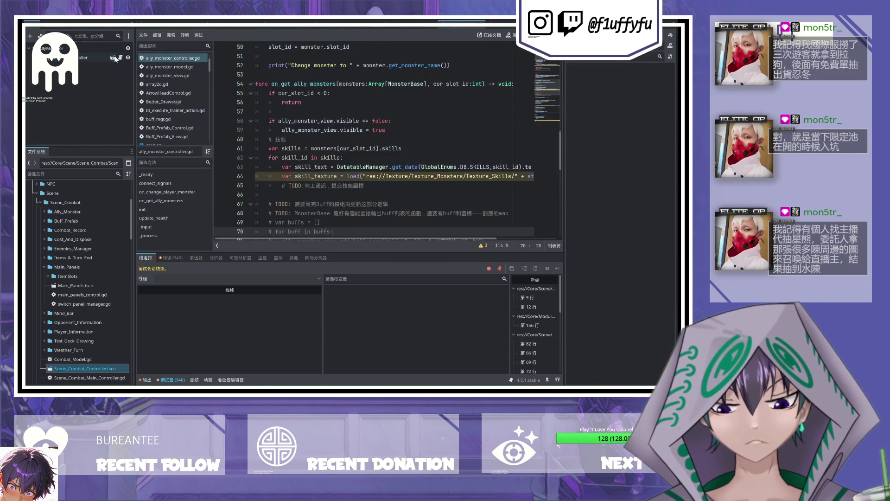
{"action": "key", "text": "ctrl+Tab"}
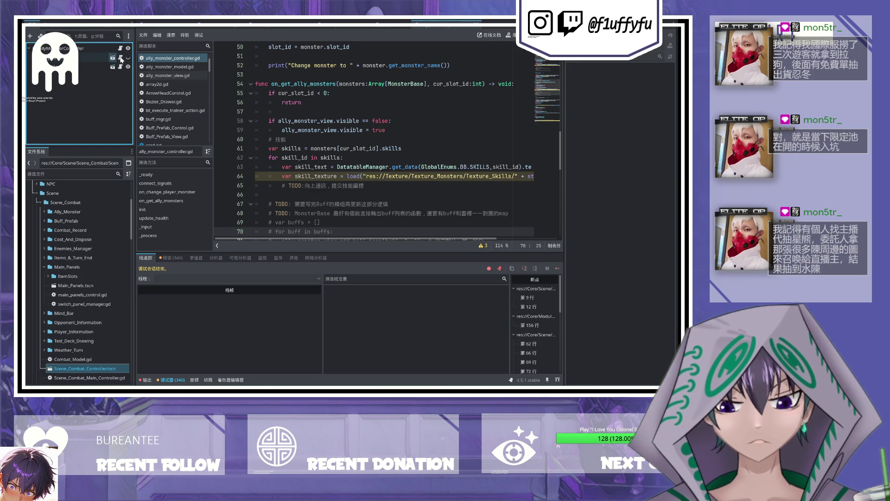
{"action": "left_click", "coordinate": [120, 57]}
{"action": "left_click", "coordinate": [65, 92]}
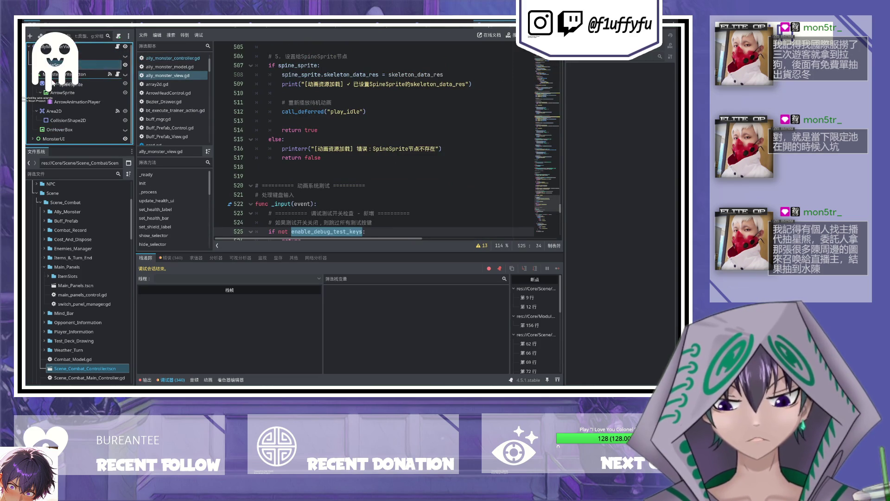
Step: Frame the monster in the 2D view and select its CollisionShape2D
{"action": "left_click", "coordinate": [62, 102]}
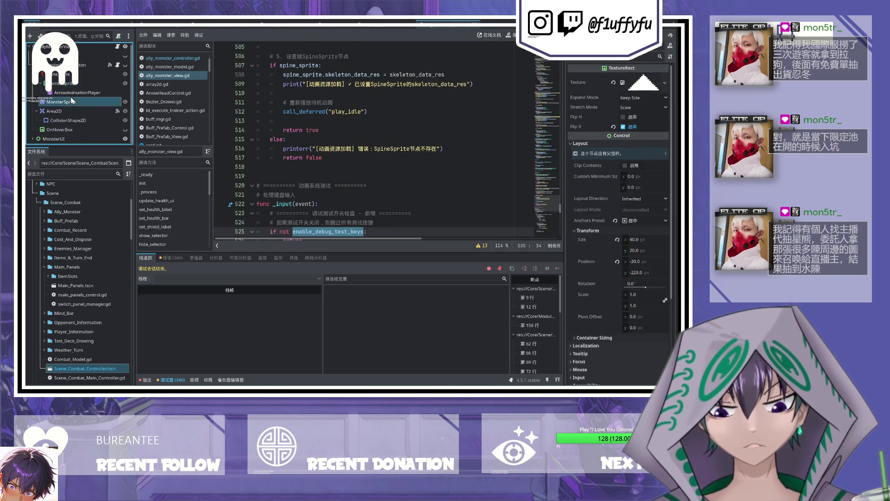
{"action": "key", "text": "ctrl+F1"}
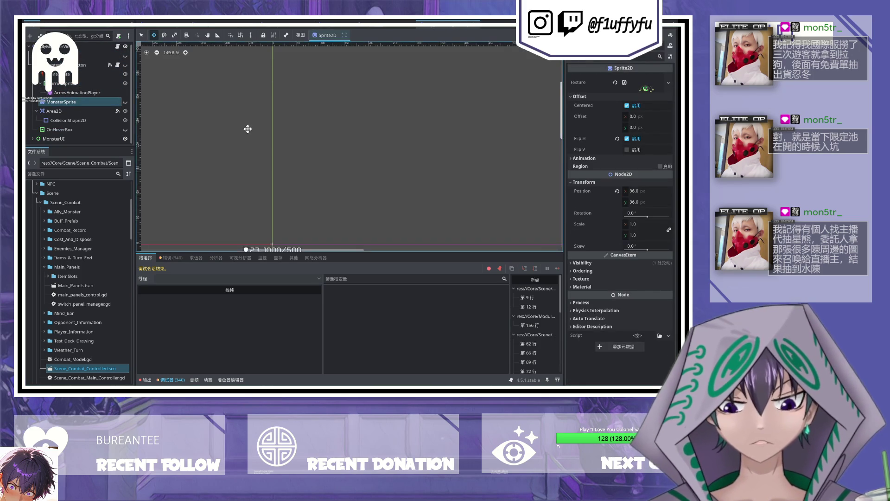
{"action": "left_click", "coordinate": [110, 75]}
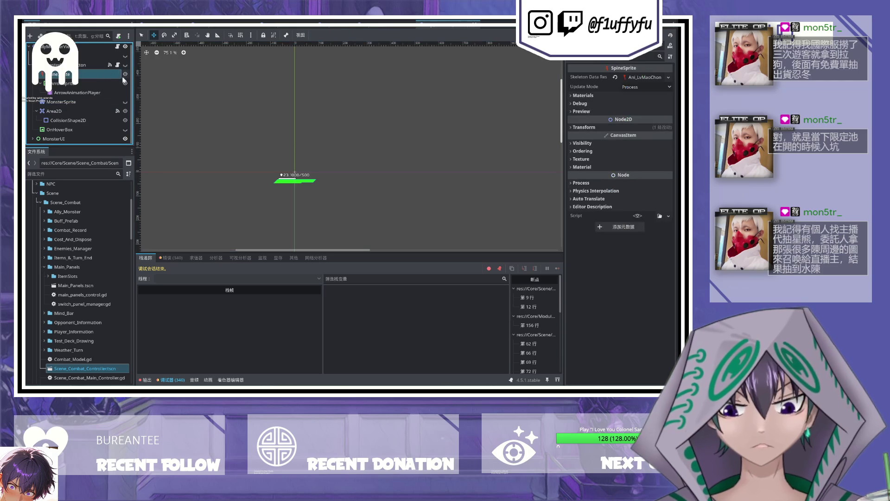
{"action": "key", "text": "f"}
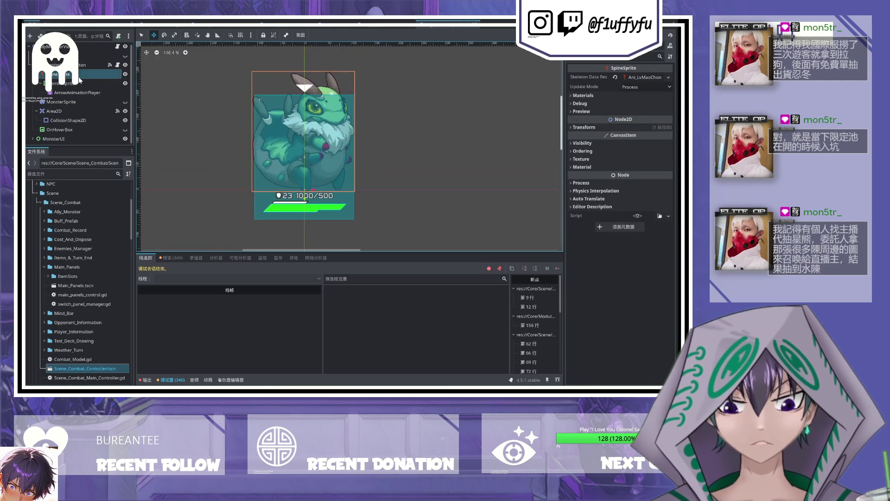
{"action": "left_click", "coordinate": [83, 109]}
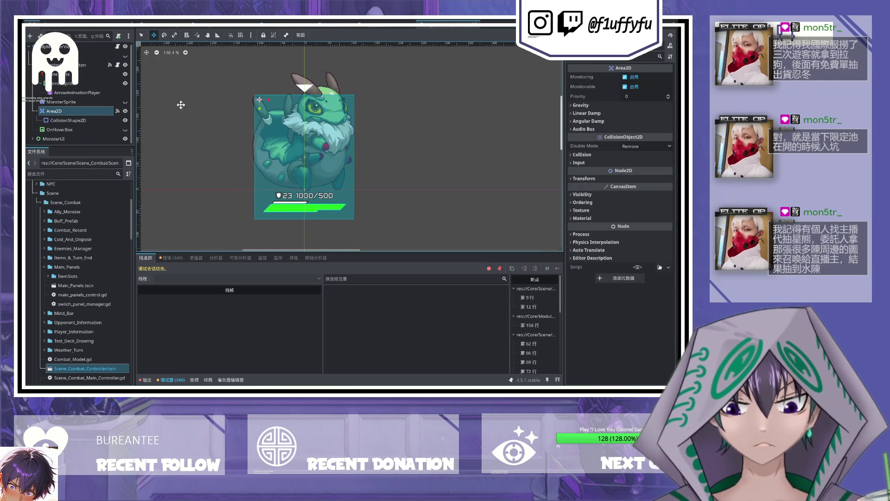
{"action": "left_click", "coordinate": [68, 120]}
Step: Extend the collision shape's top, right and left edges to cover the whole card
{"action": "left_click_drag", "start_coordinate": [304, 95], "coordinate": [303, 64]}
{"action": "left_click_drag", "start_coordinate": [355, 139], "coordinate": [359, 139]}
{"action": "left_click_drag", "start_coordinate": [255, 140], "coordinate": [249, 138]}
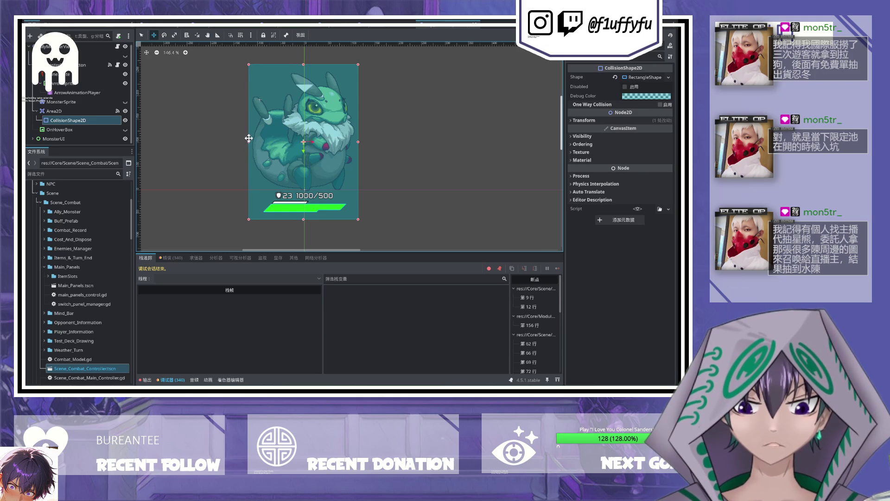
{"action": "left_click", "coordinate": [68, 112]}
{"action": "left_click", "coordinate": [590, 103]}
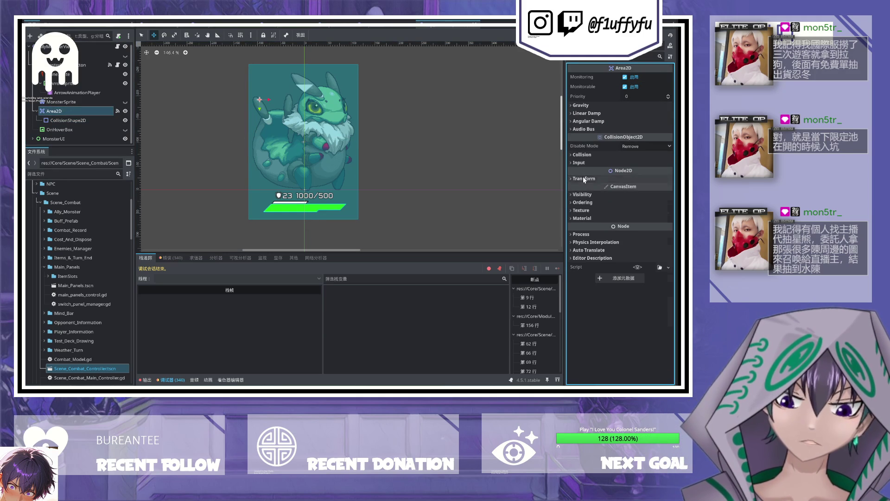
{"action": "left_click", "coordinate": [583, 178]}
Step: Move the ArrowSprite up above the card to position -28, -293
{"action": "left_click", "coordinate": [81, 100]}
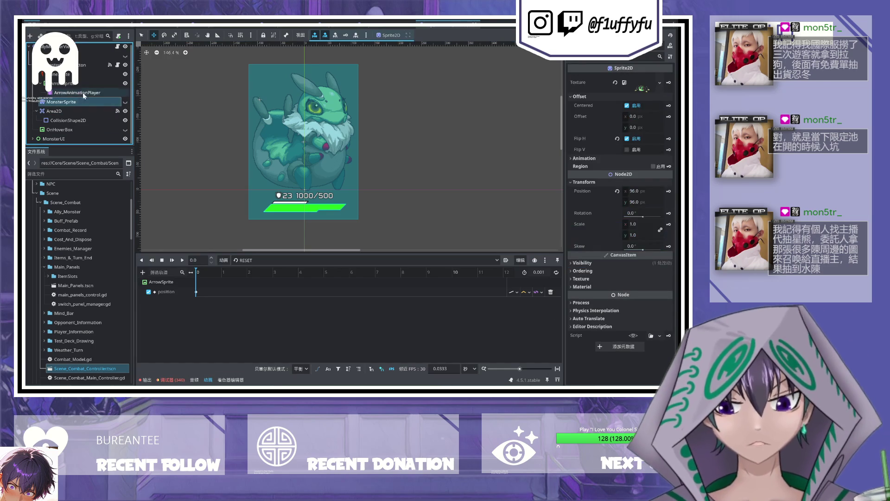
{"action": "left_click", "coordinate": [60, 83]}
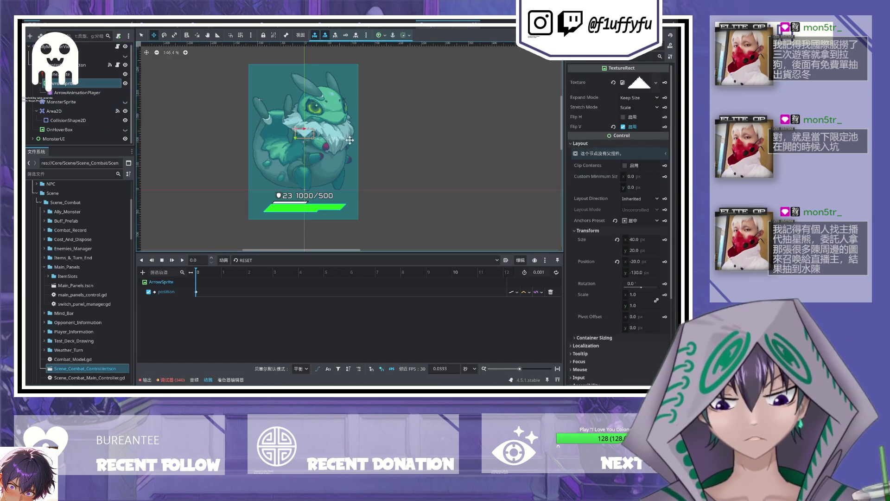
{"action": "left_click_drag", "start_coordinate": [295, 138], "coordinate": [285, 61]}
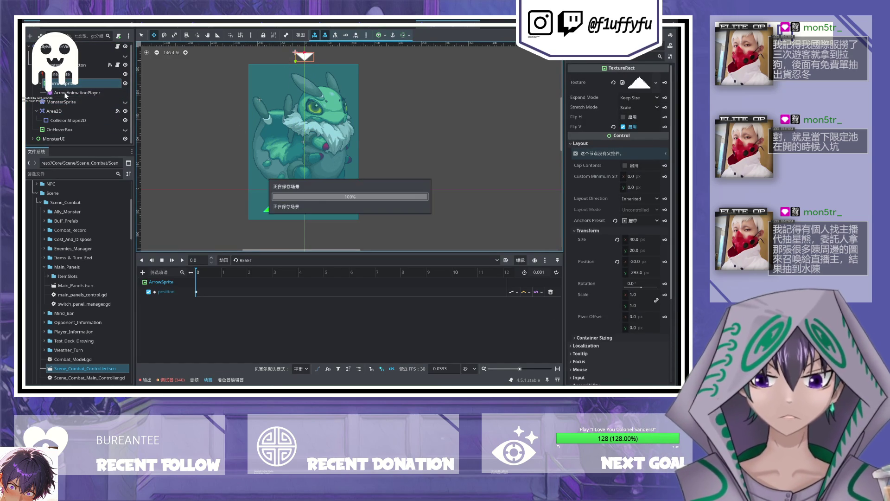
{"action": "left_click", "coordinate": [81, 129]}
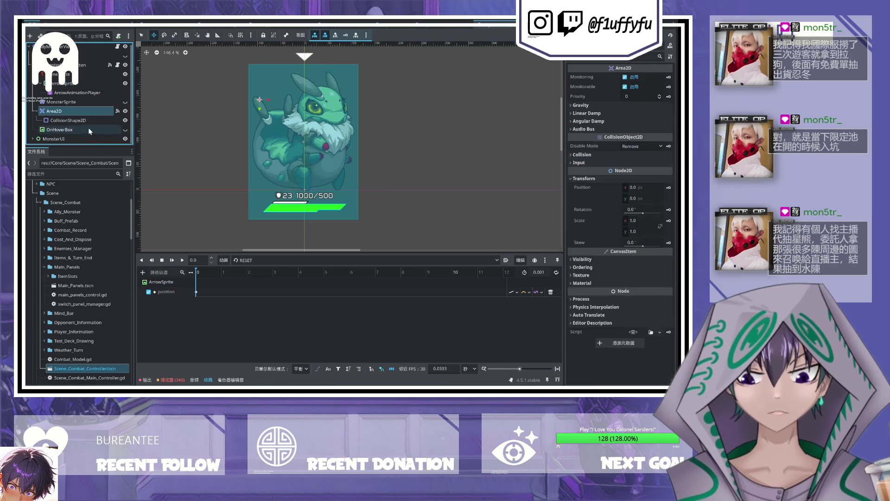
Step: Show OnHoverBox, set its size to 250 × 300, and move it over the card
{"action": "left_click", "coordinate": [125, 131]}
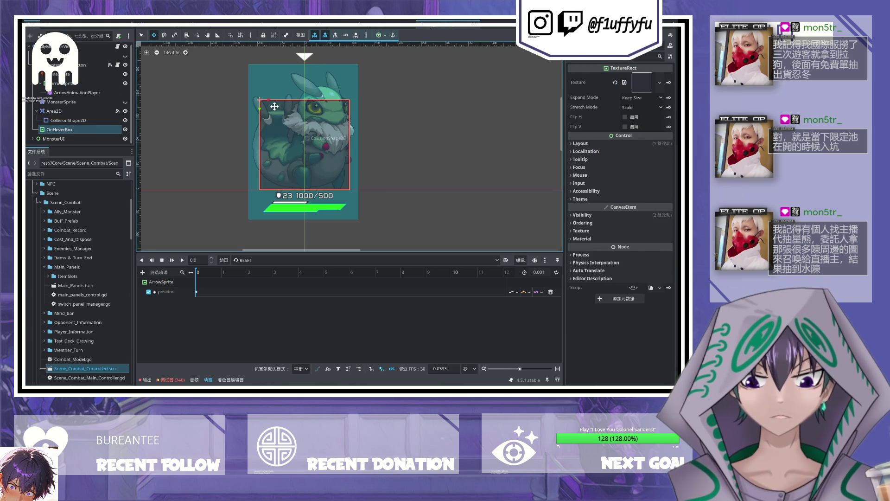
{"action": "left_click", "coordinate": [571, 144]}
{"action": "left_click", "coordinate": [588, 219]}
{"action": "left_click", "coordinate": [645, 229]}
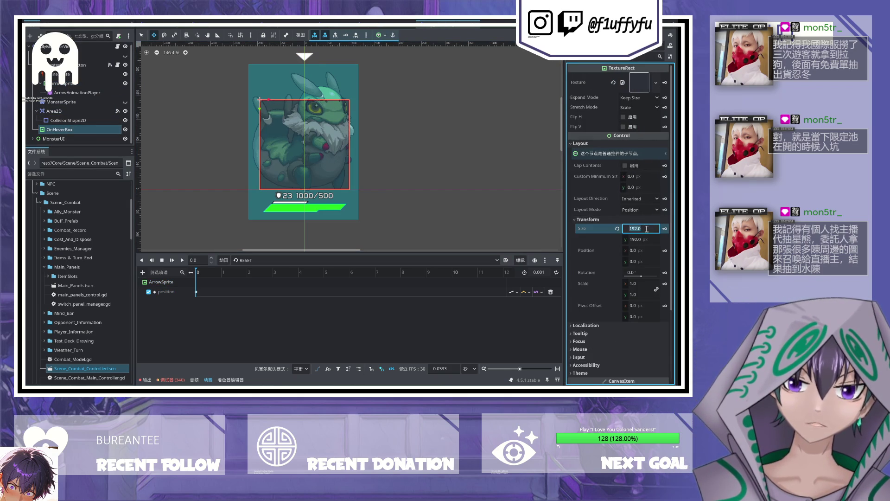
{"action": "left_click", "coordinate": [646, 239]}
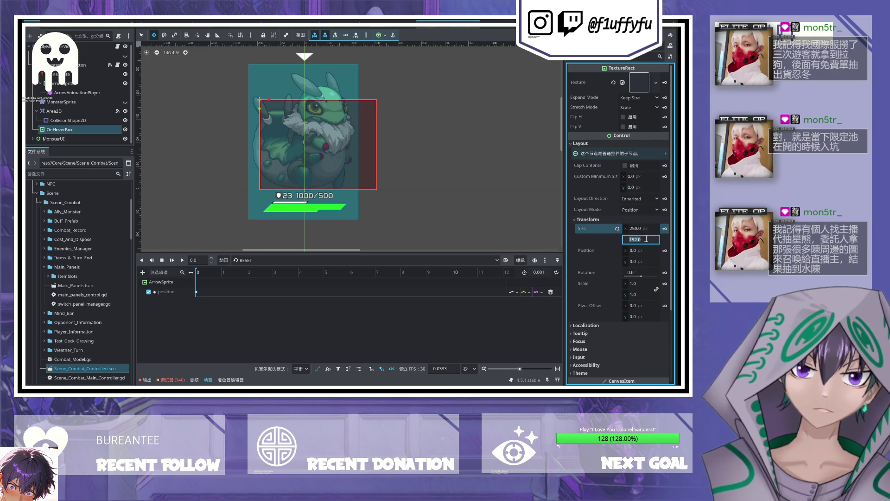
{"action": "type", "text": "300"}
{"action": "key", "text": "Return"}
{"action": "left_click_drag", "start_coordinate": [280, 117], "coordinate": [265, 77]}
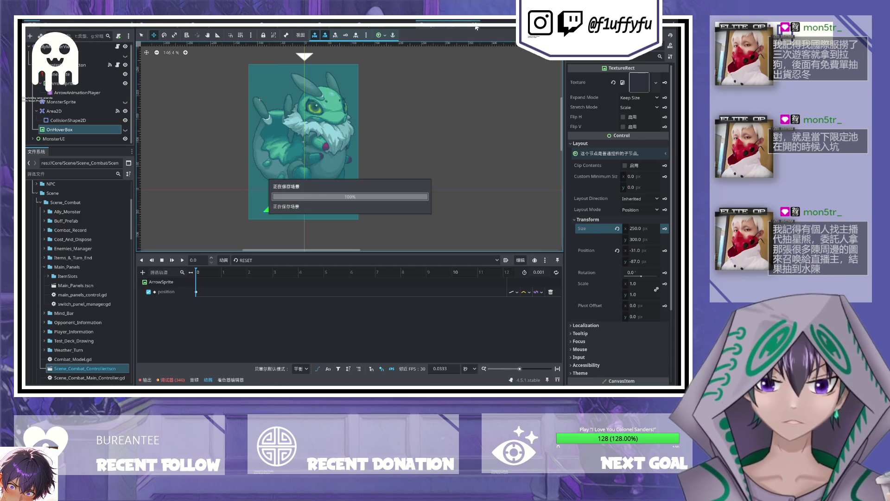
Step: Switch between the open scene tabs back to the first monster card scene
{"action": "left_click", "coordinate": [454, 29]}
{"action": "left_click", "coordinate": [391, 27]}
{"action": "left_click", "coordinate": [452, 27]}
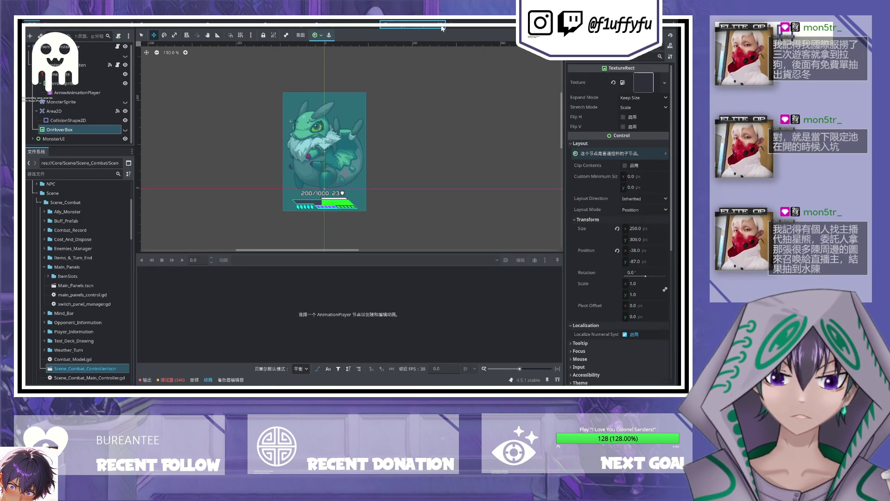
Step: Save the battle scene and run the game with F5 until a breakpoint hits
{"action": "left_click", "coordinate": [293, 24]}
{"action": "key", "text": "ctrl+s"}
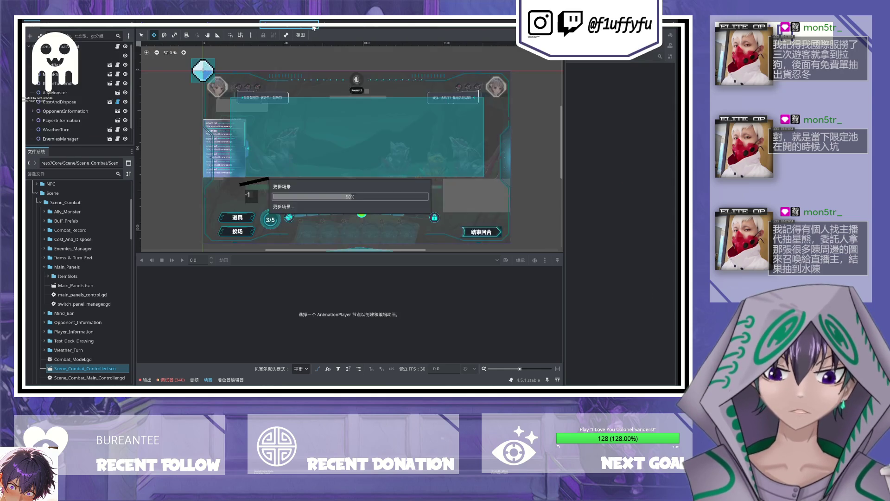
{"action": "key", "text": "F5"}
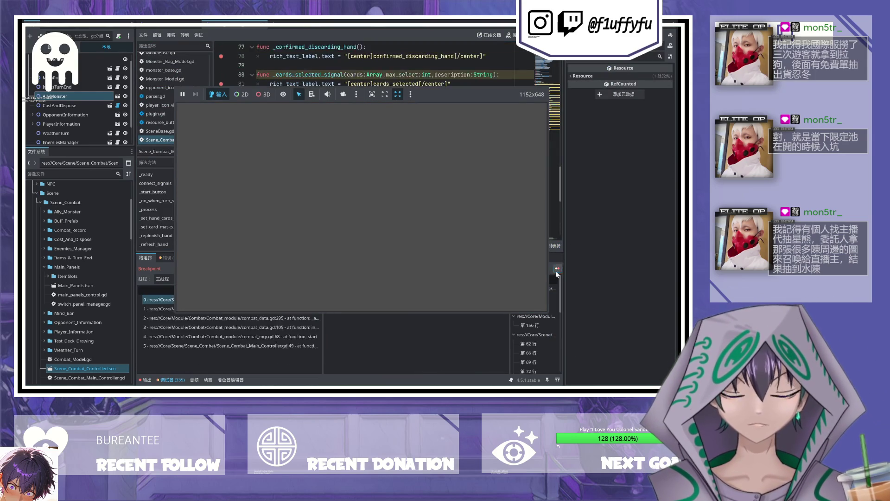
Step: Continue past the remaining breakpoints, including update_buffs, then stop the game with F8
{"action": "left_click", "coordinate": [557, 271]}
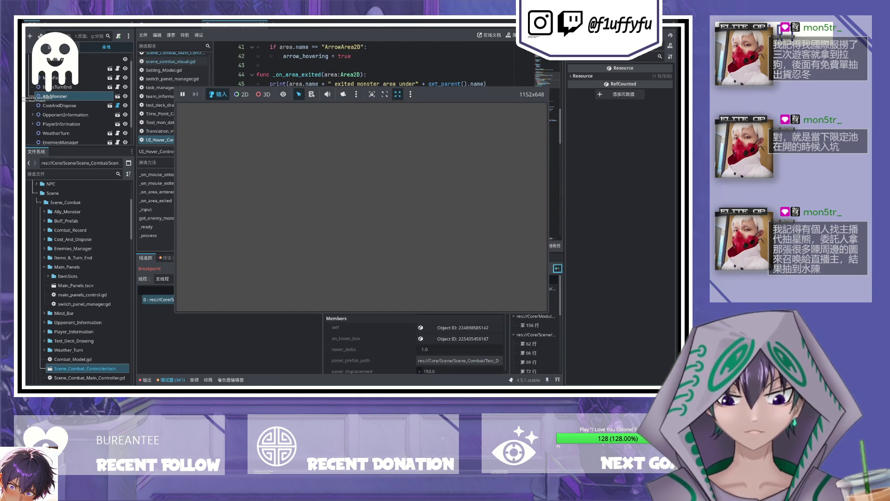
{"action": "left_click", "coordinate": [557, 268]}
{"action": "left_click", "coordinate": [558, 269]}
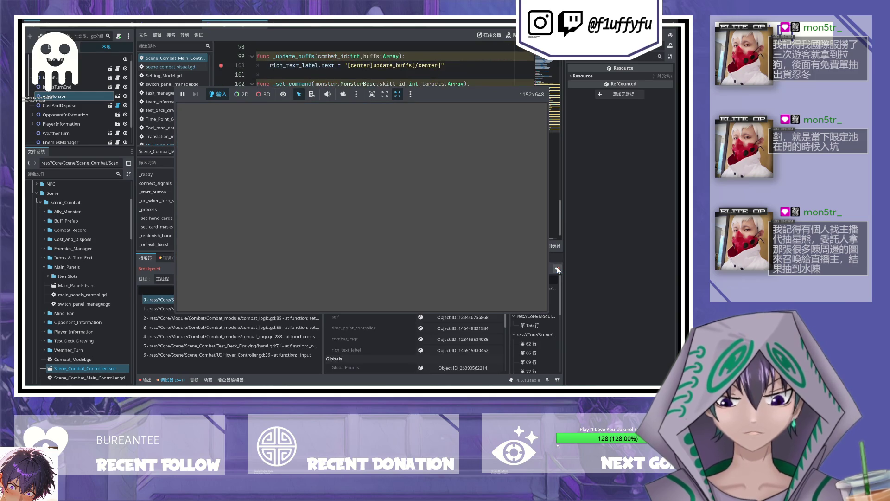
{"action": "left_click", "coordinate": [558, 269]}
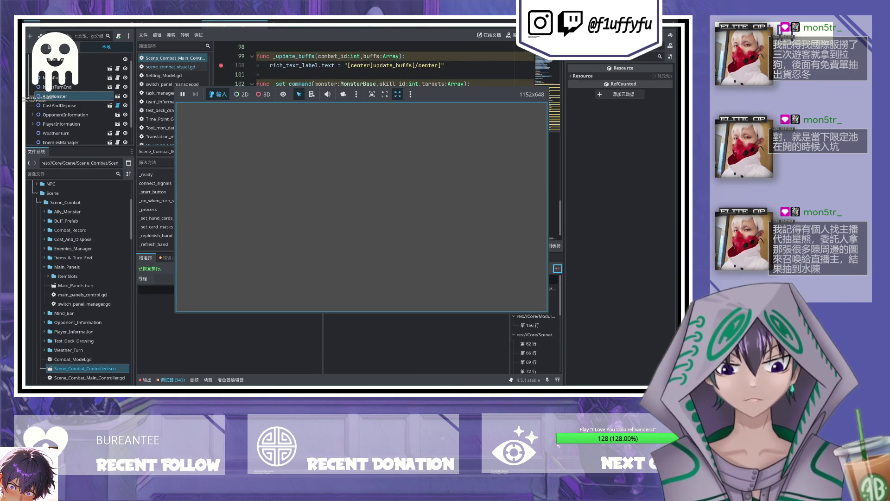
{"action": "key", "text": "F8"}
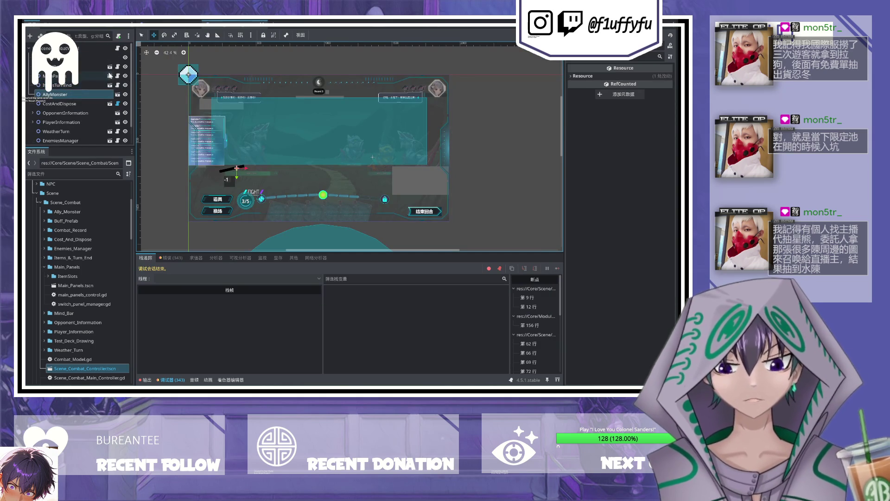
Step: Toggle the background decor's visibility off and back on
{"action": "scroll", "coordinate": [92, 96], "scroll_direction": "down", "scroll_amount": 1}
{"action": "scroll", "coordinate": [93, 131], "scroll_direction": "up", "scroll_amount": 2}
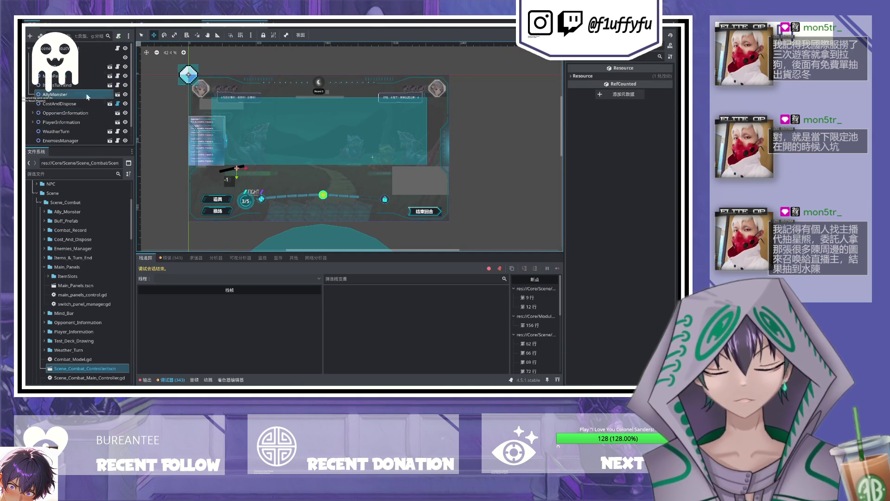
{"action": "left_click", "coordinate": [124, 57]}
{"action": "left_click", "coordinate": [124, 58]}
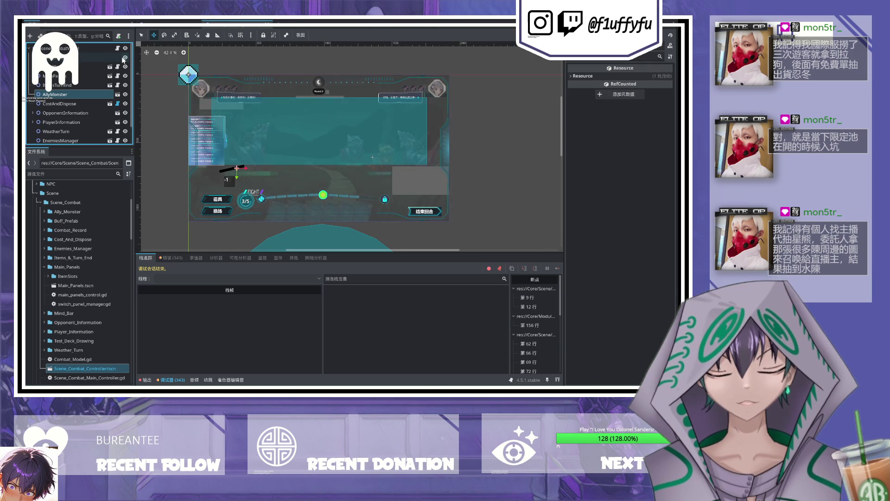
Step: Open the CombatRecord sub-scene and hide its top TextureRect
{"action": "scroll", "coordinate": [76, 121], "scroll_direction": "down", "scroll_amount": 2}
{"action": "left_click", "coordinate": [77, 138]}
{"action": "left_click", "coordinate": [76, 129]}
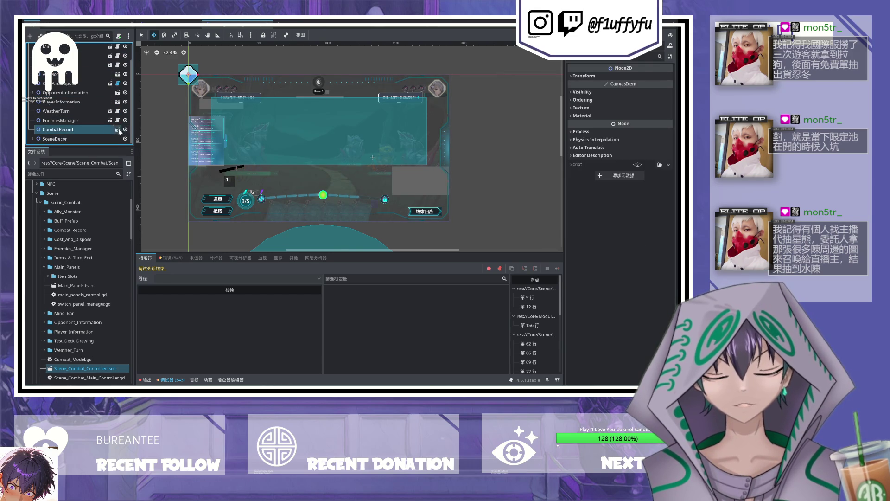
{"action": "left_click", "coordinate": [118, 129]}
{"action": "left_click", "coordinate": [111, 57]}
{"action": "left_click", "coordinate": [129, 57]}
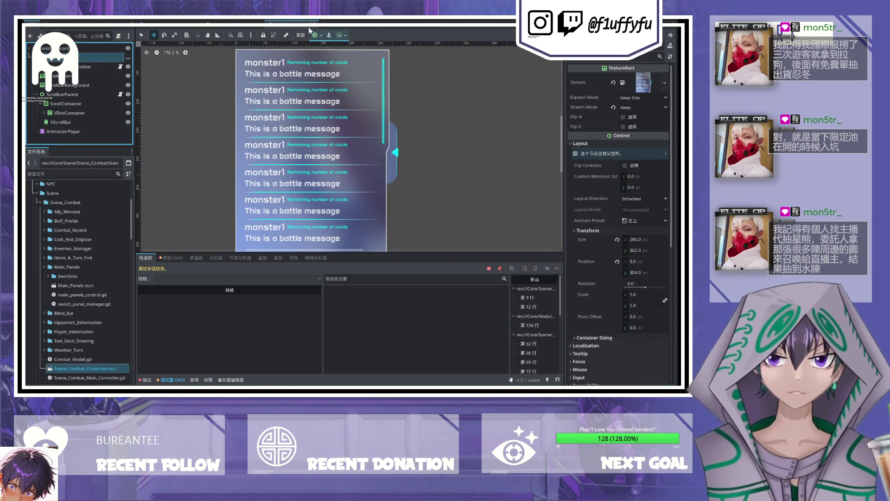
Step: Return to the combat scene, briefly open and close AllyMonster, then select SceneDecor
{"action": "left_click", "coordinate": [253, 25]}
{"action": "scroll", "coordinate": [260, 151], "scroll_direction": "up", "scroll_amount": 2}
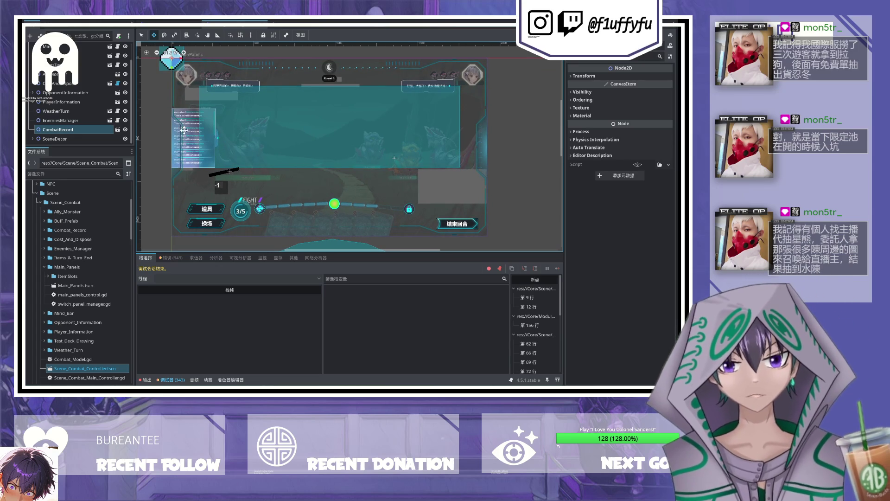
{"action": "scroll", "coordinate": [72, 102], "scroll_direction": "up", "scroll_amount": 2}
{"action": "left_click", "coordinate": [72, 95]}
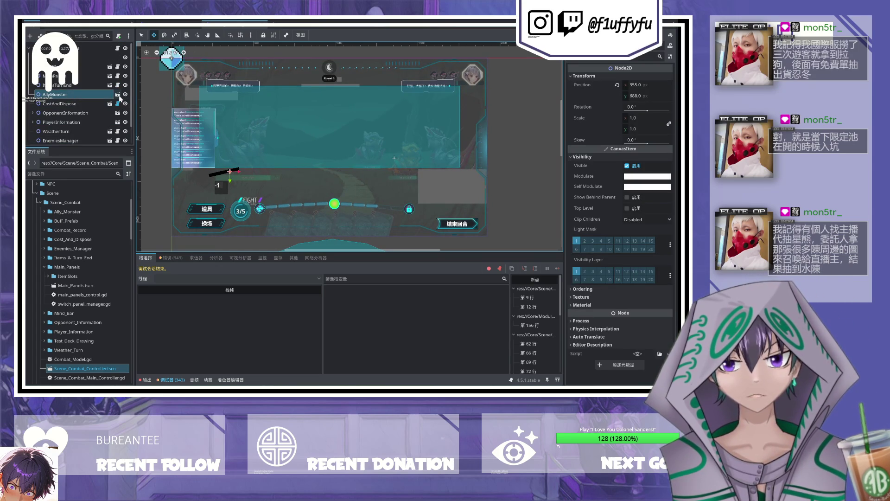
{"action": "left_click", "coordinate": [118, 95]}
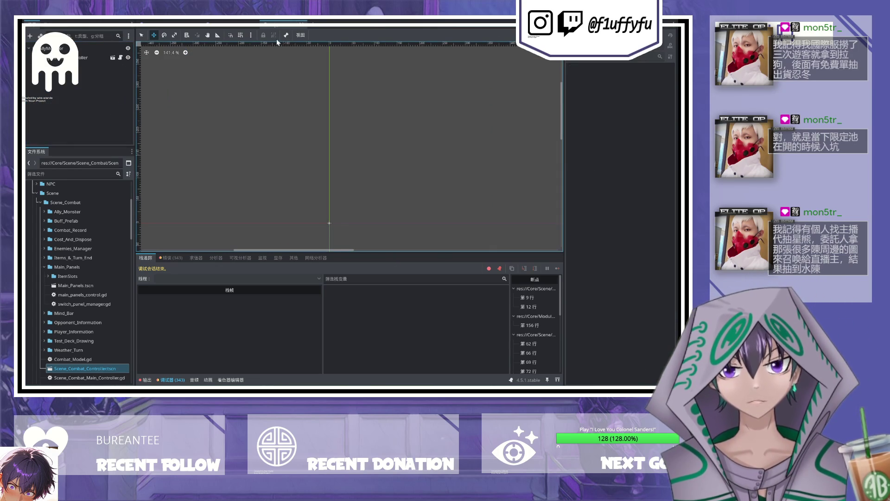
{"action": "left_click", "coordinate": [302, 24]}
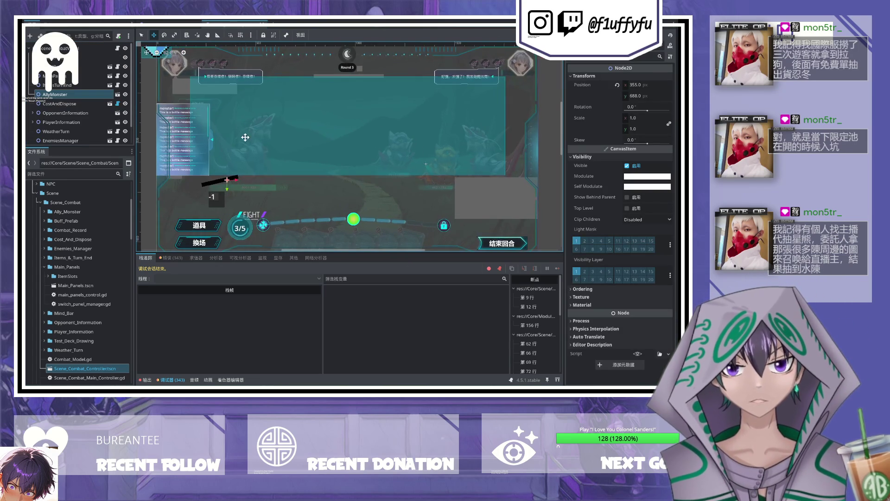
{"action": "scroll", "coordinate": [263, 168], "scroll_direction": "up", "scroll_amount": 2}
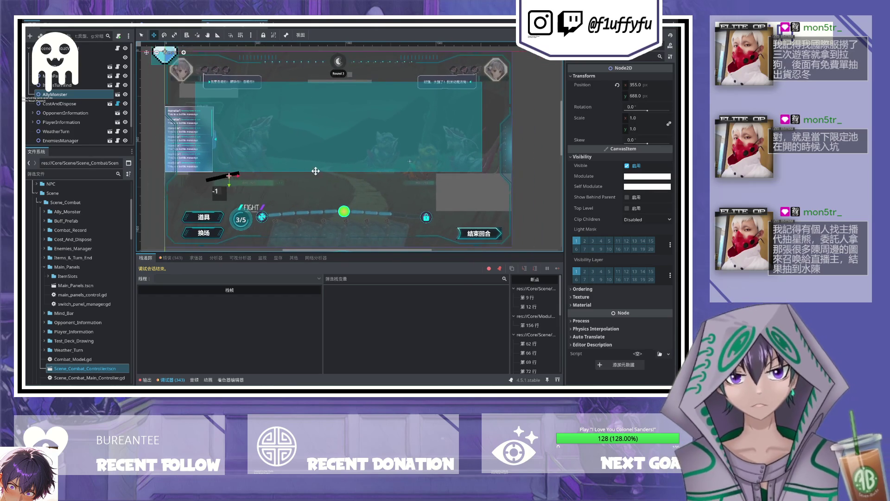
{"action": "scroll", "coordinate": [79, 106], "scroll_direction": "down", "scroll_amount": 2}
{"action": "left_click", "coordinate": [85, 140]}
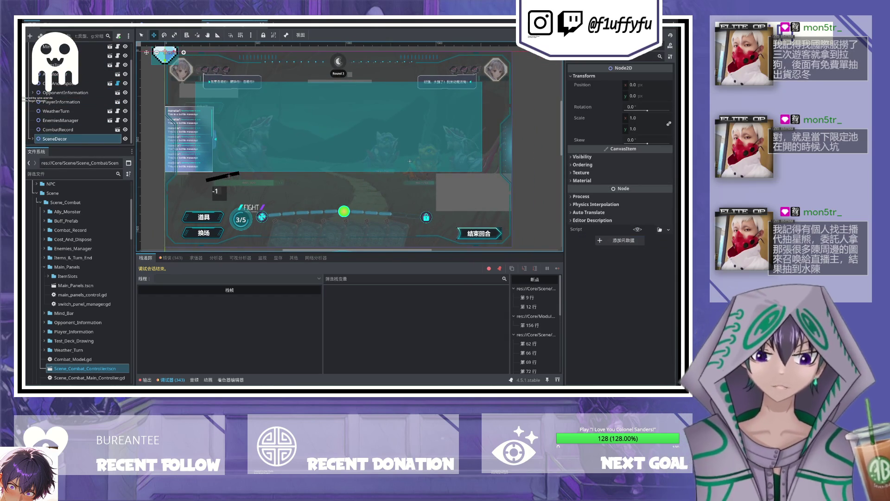
Step: Run the project with F5 and continue past each breakpoint in the combat script
{"action": "key", "text": "F5"}
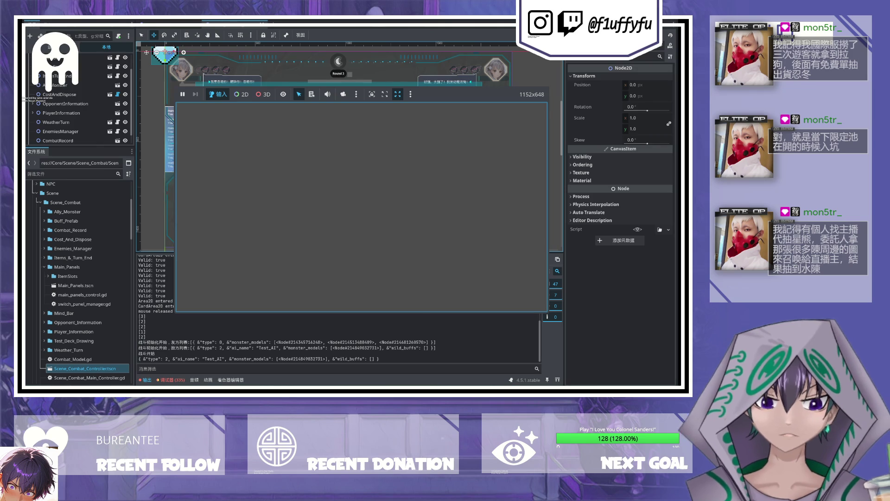
{"action": "left_click", "coordinate": [556, 268]}
{"action": "left_click", "coordinate": [556, 268]}
{"action": "left_click", "coordinate": [556, 268]}
{"action": "left_click", "coordinate": [556, 269]}
{"action": "left_click", "coordinate": [555, 269]}
{"action": "left_click", "coordinate": [555, 269]}
{"action": "left_click", "coordinate": [555, 269]}
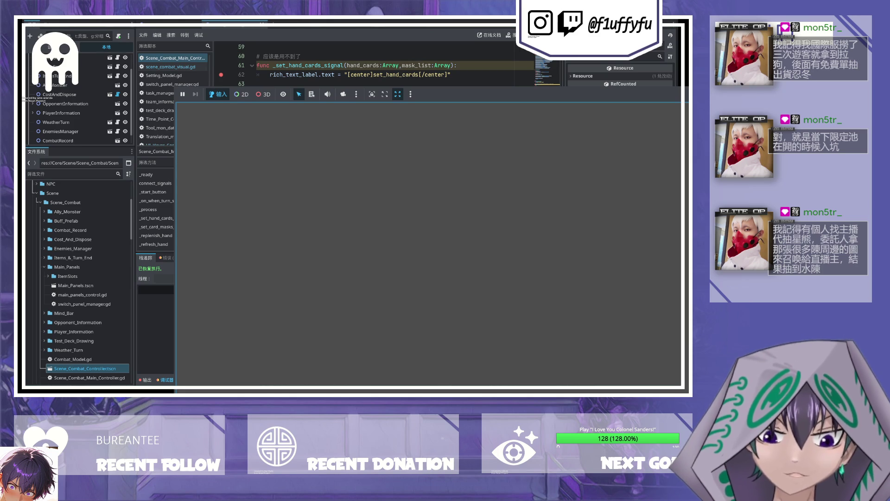
Step: Stop the running game and open Main_Panels.tscn with its main_panels_control.gd script
{"action": "key", "text": "F8"}
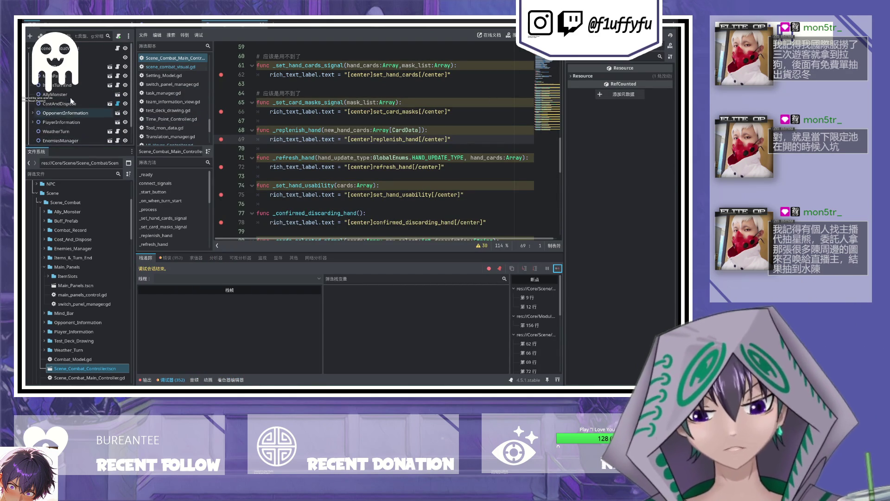
{"action": "left_click", "coordinate": [109, 76]}
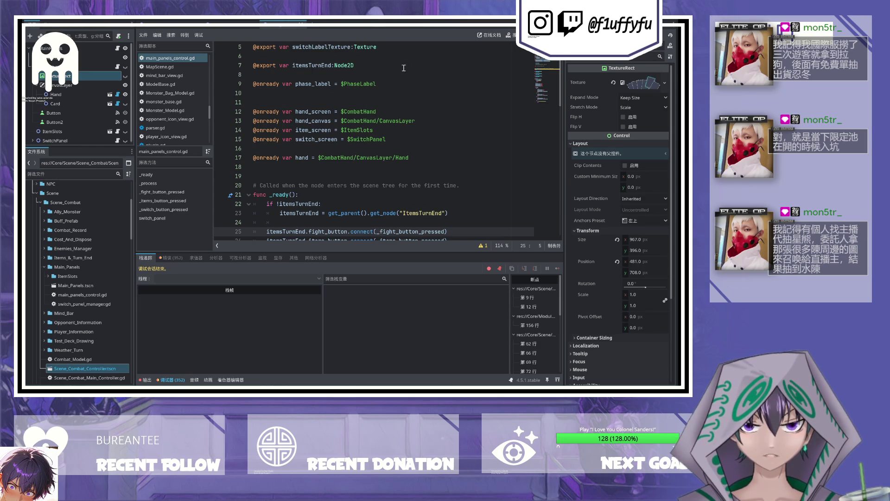
Step: Select Hand, then Card, and open the Card scene in the 2D editor
{"action": "scroll", "coordinate": [327, 211], "scroll_direction": "down", "scroll_amount": 2}
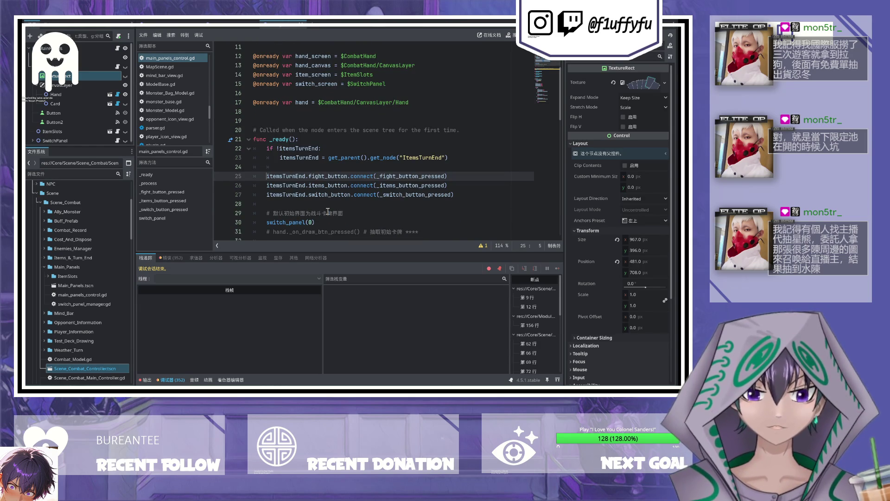
{"action": "left_click", "coordinate": [325, 21]}
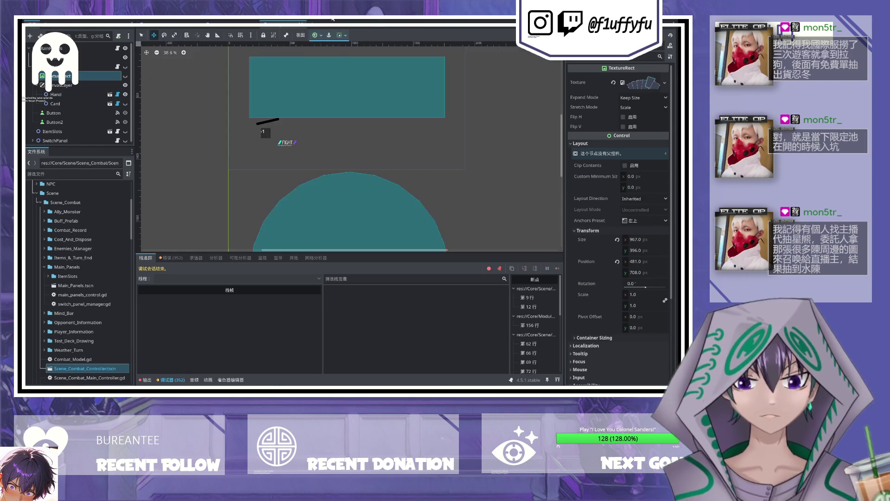
{"action": "left_click", "coordinate": [351, 19]}
{"action": "left_click", "coordinate": [76, 94]}
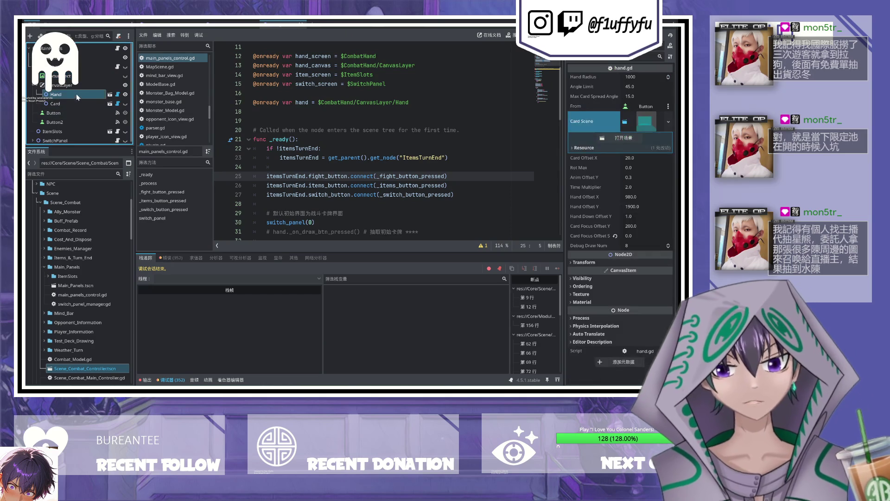
{"action": "left_click", "coordinate": [100, 103]}
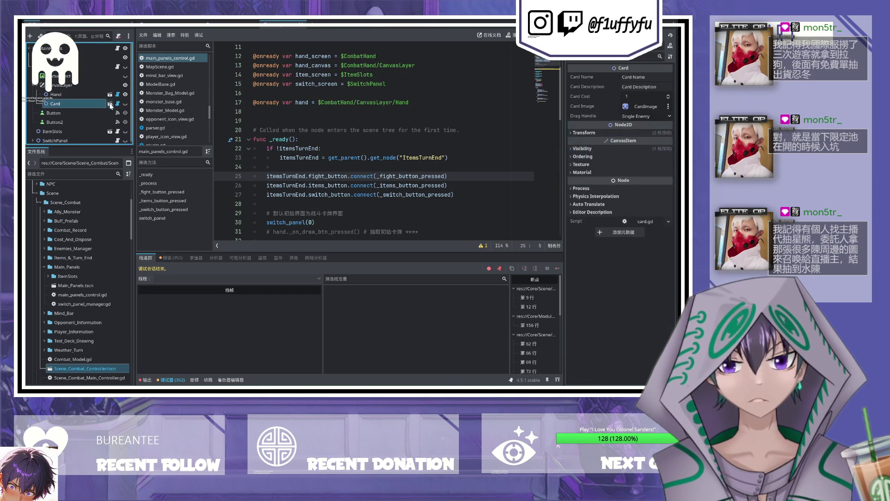
{"action": "left_click", "coordinate": [109, 103]}
{"action": "left_click", "coordinate": [325, 21]}
{"action": "scroll", "coordinate": [278, 119], "scroll_direction": "up", "scroll_amount": 5}
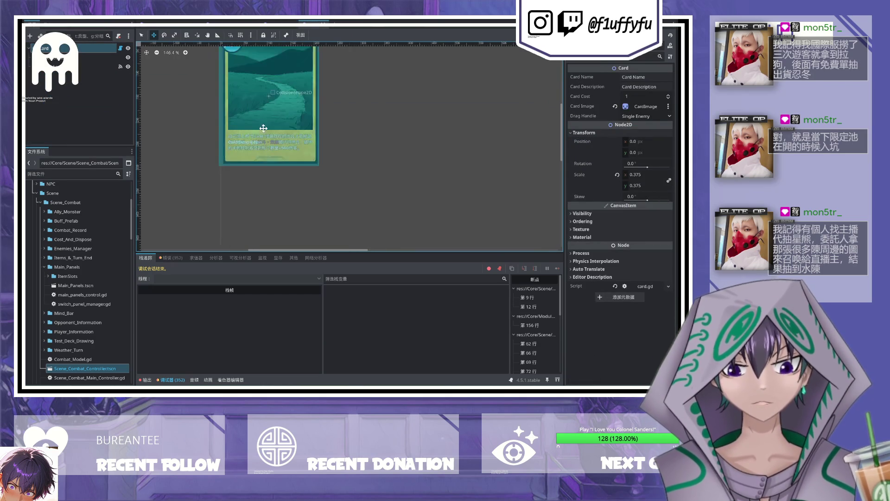
Step: Zoom on the card and expand the Card and CardArea2D nodes in the Scene dock
{"action": "scroll", "coordinate": [278, 118], "scroll_direction": "down", "scroll_amount": 4}
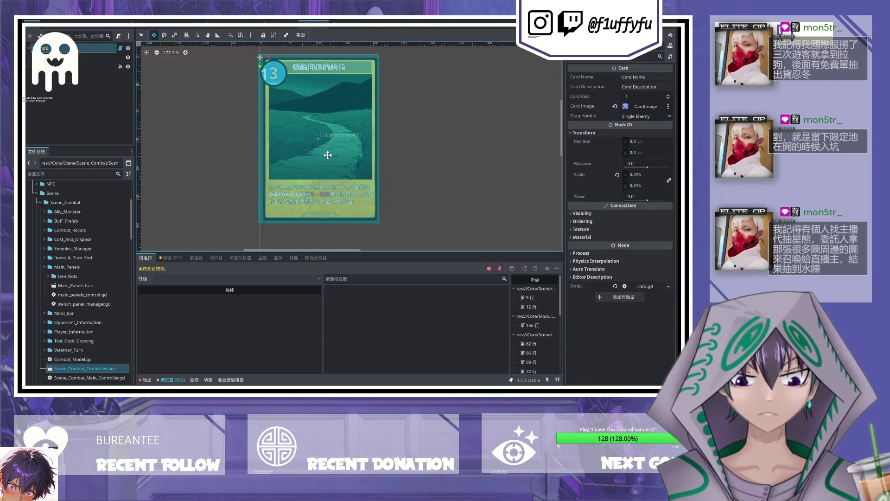
{"action": "scroll", "coordinate": [327, 155], "scroll_direction": "up", "scroll_amount": 4}
{"action": "scroll", "coordinate": [318, 163], "scroll_direction": "up", "scroll_amount": 10}
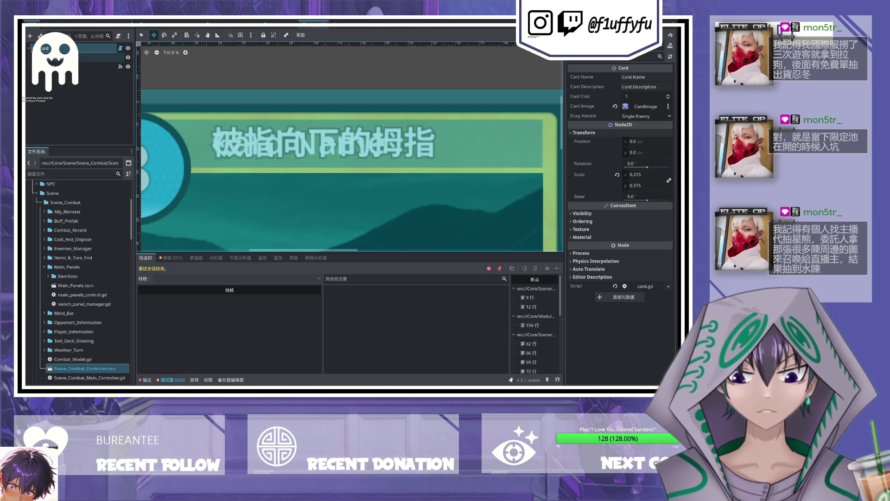
{"action": "left_click", "coordinate": [32, 57]}
{"action": "scroll", "coordinate": [62, 107], "scroll_direction": "down", "scroll_amount": 3}
{"action": "left_click", "coordinate": [33, 139]}
{"action": "scroll", "coordinate": [69, 121], "scroll_direction": "down", "scroll_amount": 1}
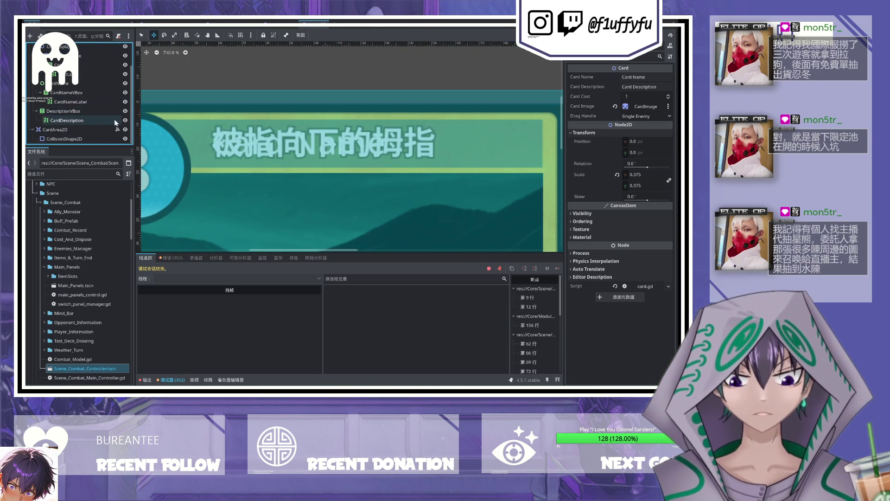
{"action": "scroll", "coordinate": [151, 81], "scroll_direction": "down", "scroll_amount": 4}
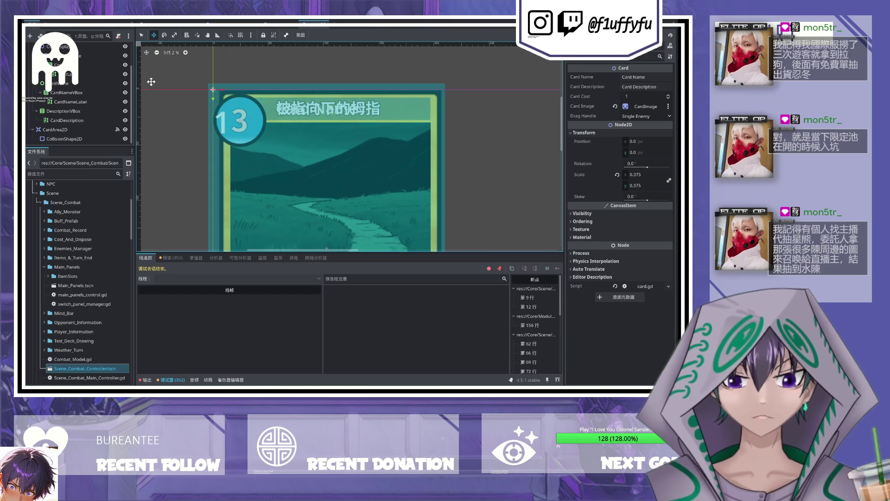
{"action": "scroll", "coordinate": [85, 98], "scroll_direction": "up", "scroll_amount": 3}
Step: Select the CostLabel and its surrounding box container
{"action": "left_click", "coordinate": [79, 103]}
{"action": "scroll", "coordinate": [80, 103], "scroll_direction": "down", "scroll_amount": 2}
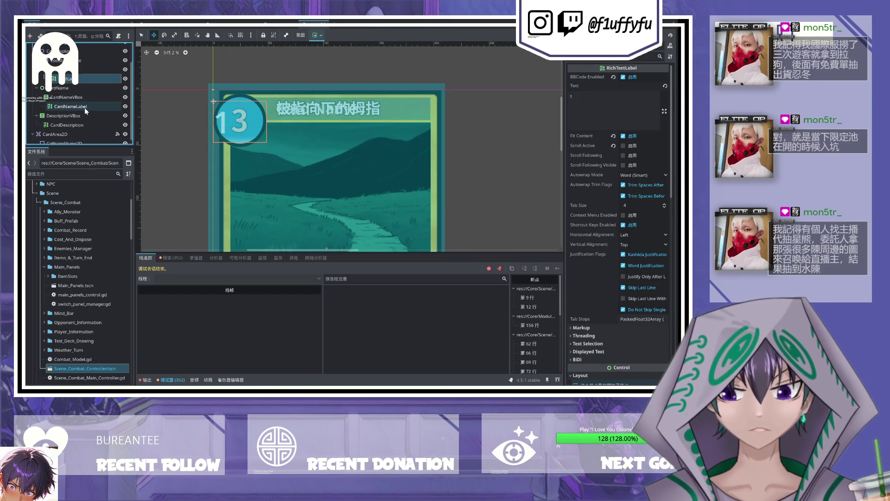
{"action": "left_click", "coordinate": [80, 69]}
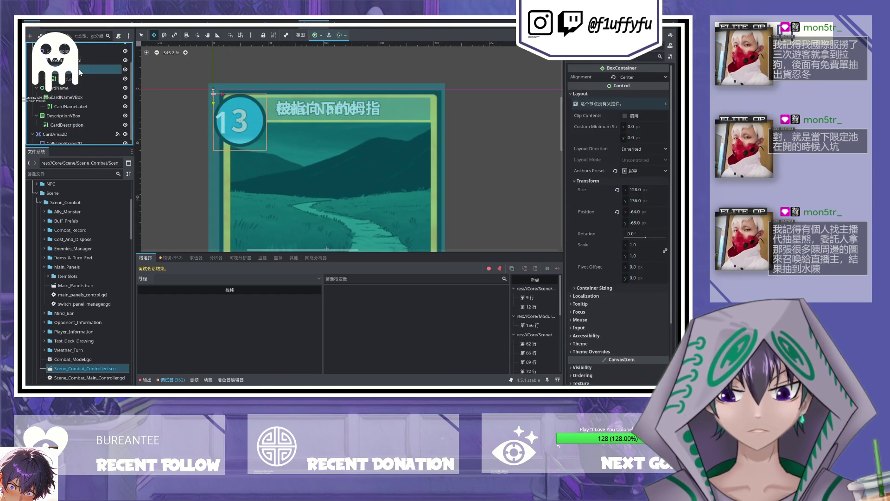
{"action": "scroll", "coordinate": [80, 72], "scroll_direction": "up", "scroll_amount": 1}
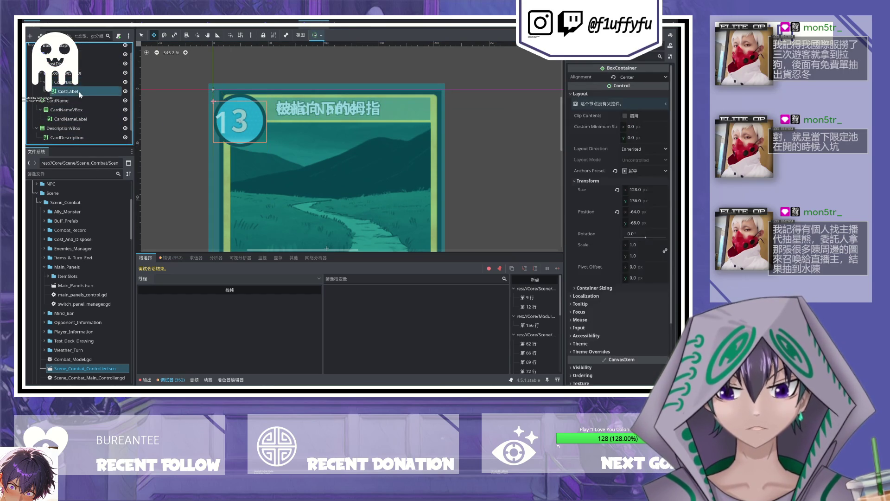
{"action": "scroll", "coordinate": [80, 102], "scroll_direction": "down", "scroll_amount": 1}
Step: Check CardNameLabel and CardArea2D, then open the root Card's card.gd script
{"action": "left_click", "coordinate": [74, 106]}
{"action": "left_click", "coordinate": [83, 124]}
{"action": "scroll", "coordinate": [83, 127], "scroll_direction": "down", "scroll_amount": 1}
{"action": "left_click", "coordinate": [74, 130]}
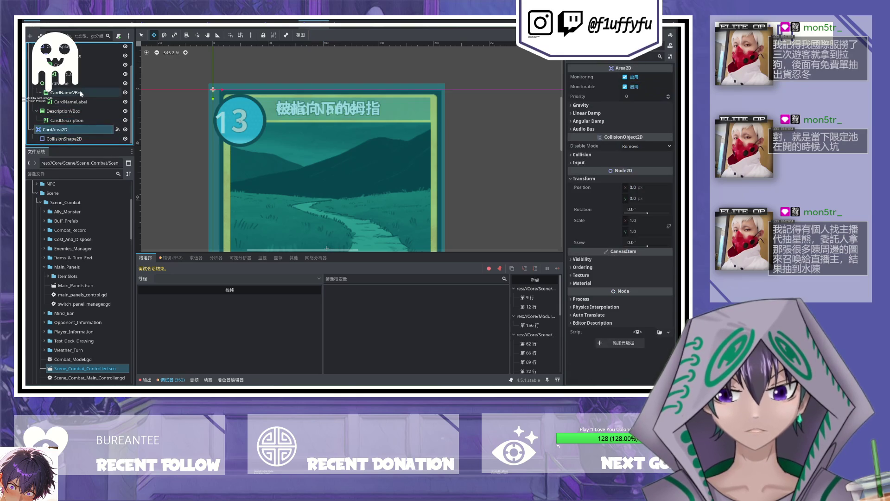
{"action": "scroll", "coordinate": [80, 93], "scroll_direction": "up", "scroll_amount": 3}
{"action": "left_click", "coordinate": [95, 49]}
{"action": "left_click", "coordinate": [117, 49]}
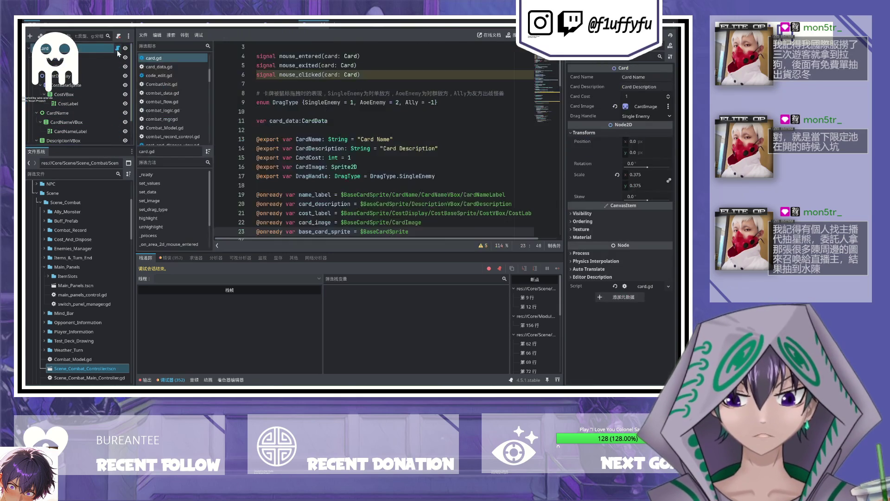
{"action": "scroll", "coordinate": [285, 142], "scroll_direction": "up", "scroll_amount": 1}
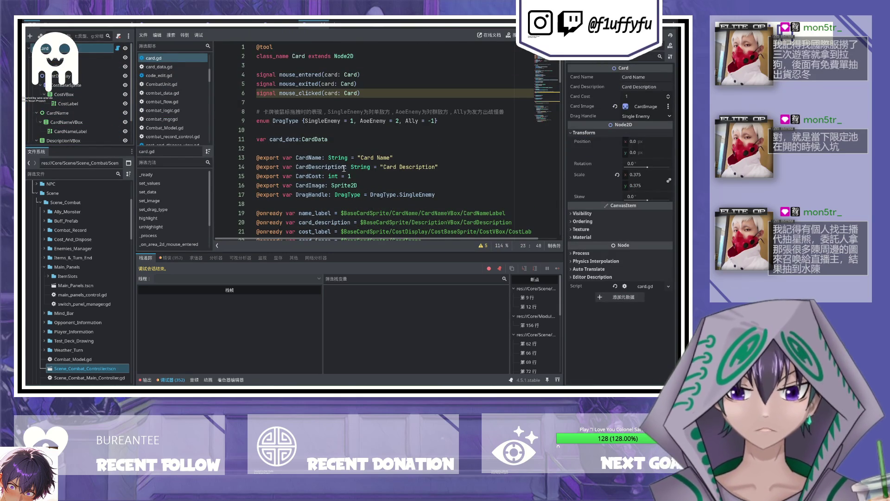
{"action": "scroll", "coordinate": [332, 198], "scroll_direction": "down", "scroll_amount": 2}
{"action": "double_click", "coordinate": [315, 176]}
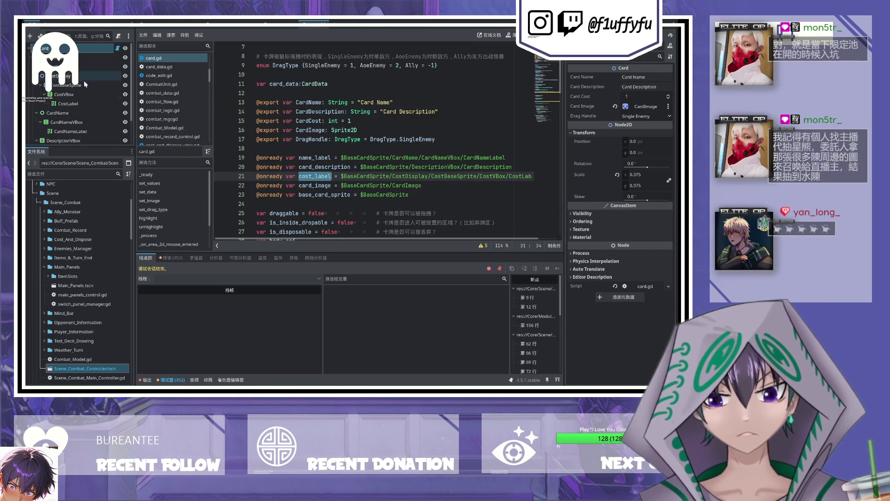
{"action": "left_click", "coordinate": [79, 103]}
{"action": "key", "text": "ctrl+F1"}
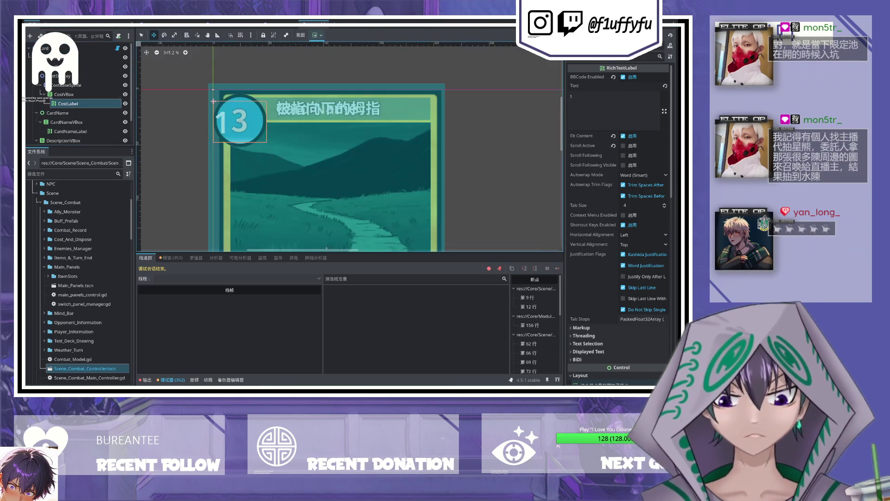
{"action": "scroll", "coordinate": [73, 102], "scroll_direction": "down", "scroll_amount": 1}
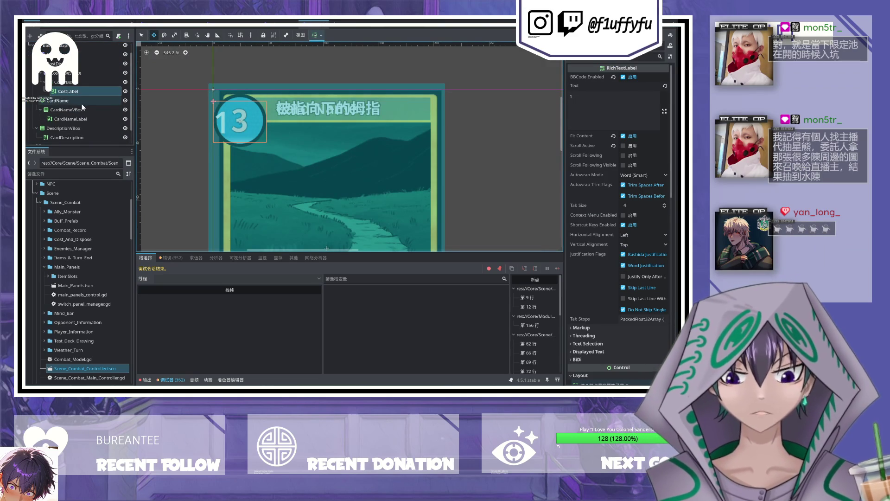
{"action": "left_click", "coordinate": [132, 87]}
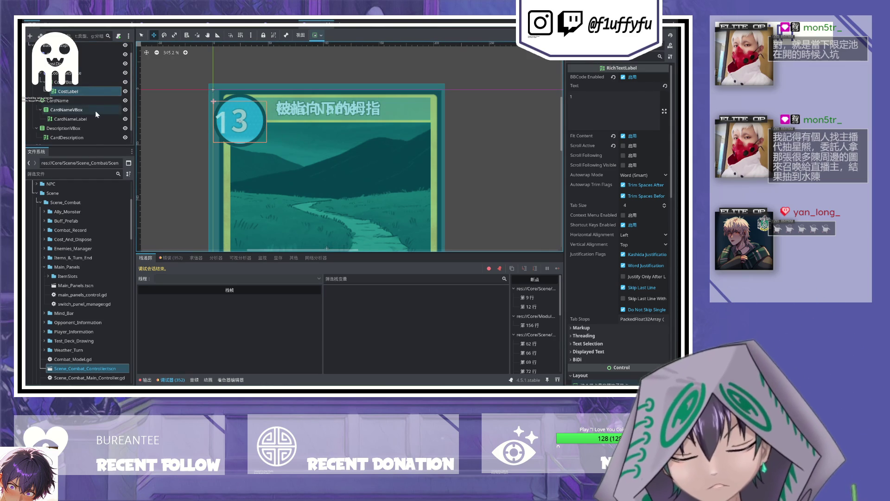
{"action": "left_click", "coordinate": [84, 100]}
{"action": "left_click", "coordinate": [125, 100]}
{"action": "left_click", "coordinate": [125, 101]}
{"action": "scroll", "coordinate": [106, 89], "scroll_direction": "up", "scroll_amount": 1}
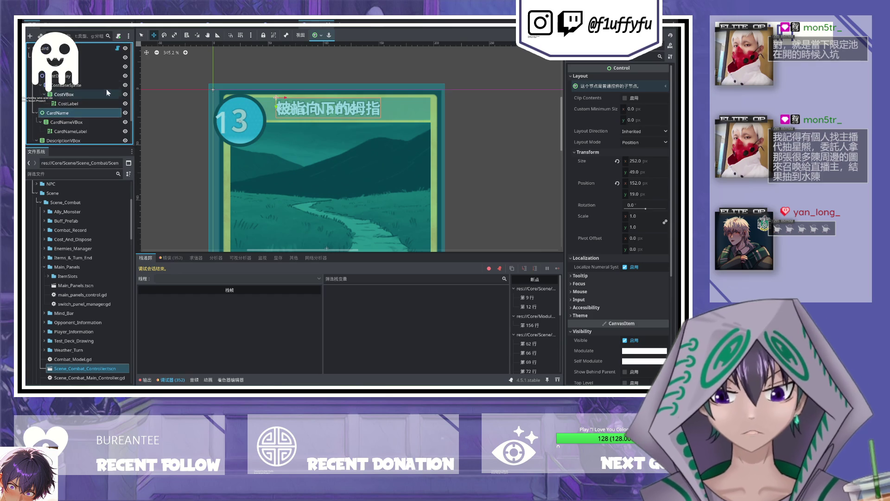
{"action": "left_click", "coordinate": [125, 58]}
{"action": "left_click", "coordinate": [125, 58]}
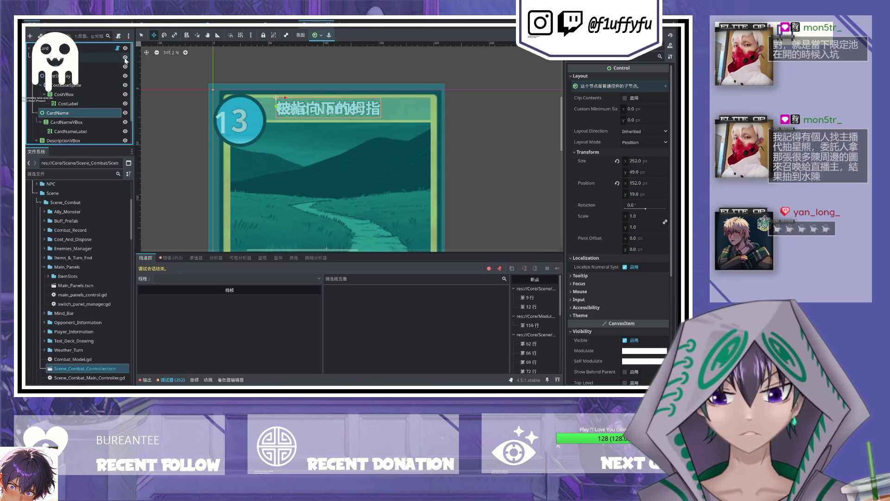
{"action": "left_click", "coordinate": [121, 66]}
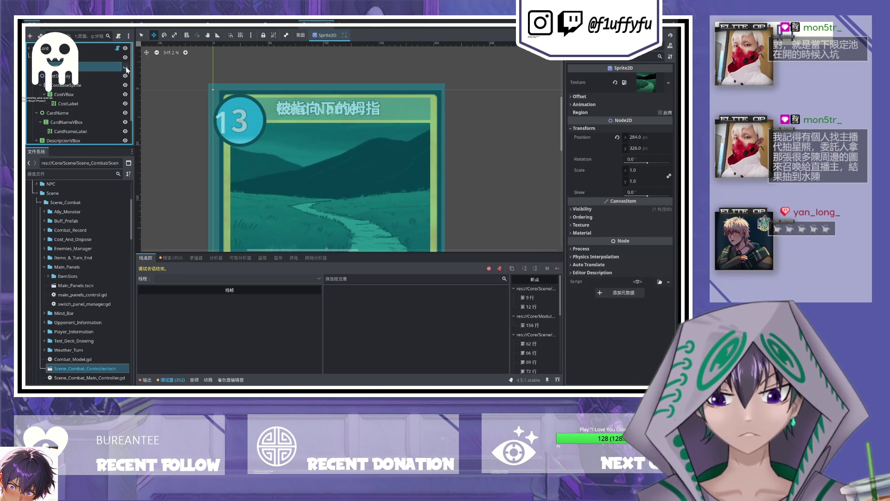
{"action": "left_click", "coordinate": [83, 76]}
{"action": "scroll", "coordinate": [93, 100], "scroll_direction": "down", "scroll_amount": 1}
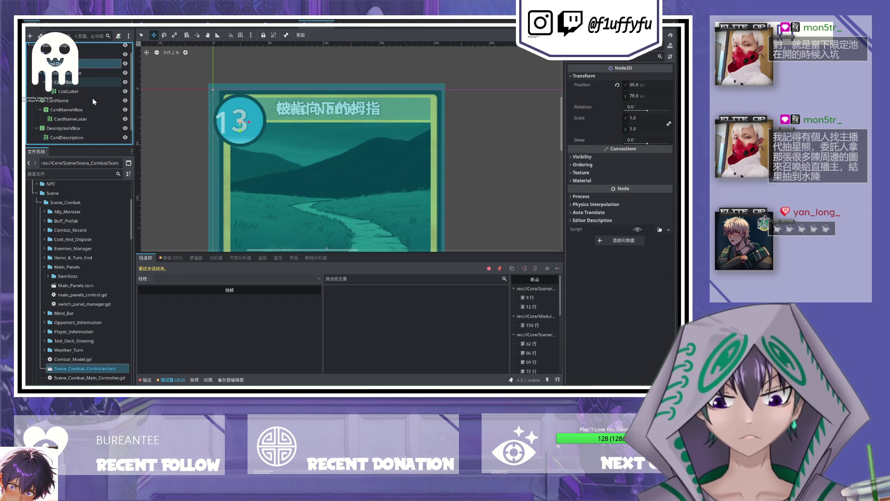
{"action": "scroll", "coordinate": [92, 99], "scroll_direction": "up", "scroll_amount": 1}
{"action": "left_click", "coordinate": [103, 57]}
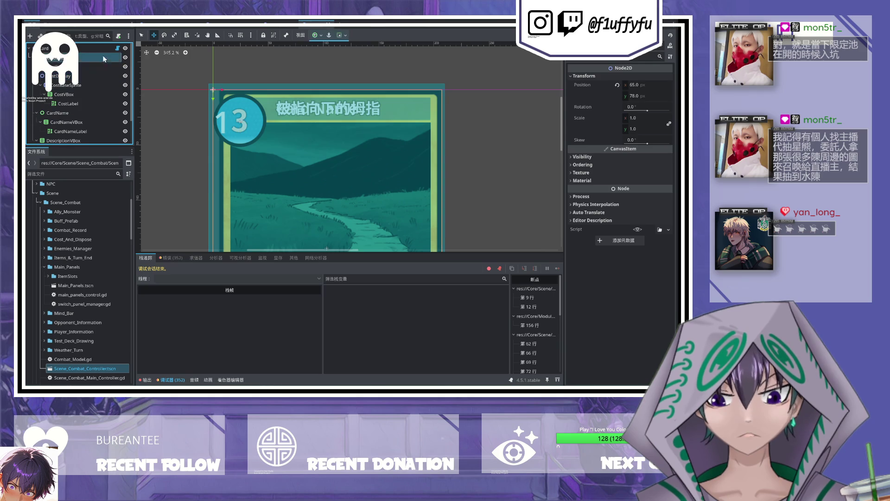
{"action": "left_click", "coordinate": [121, 66]}
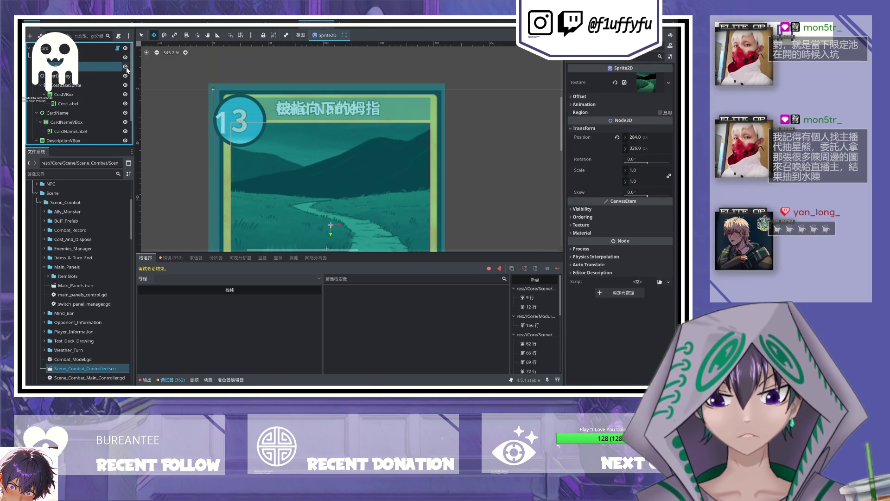
{"action": "scroll", "coordinate": [97, 102], "scroll_direction": "down", "scroll_amount": 1}
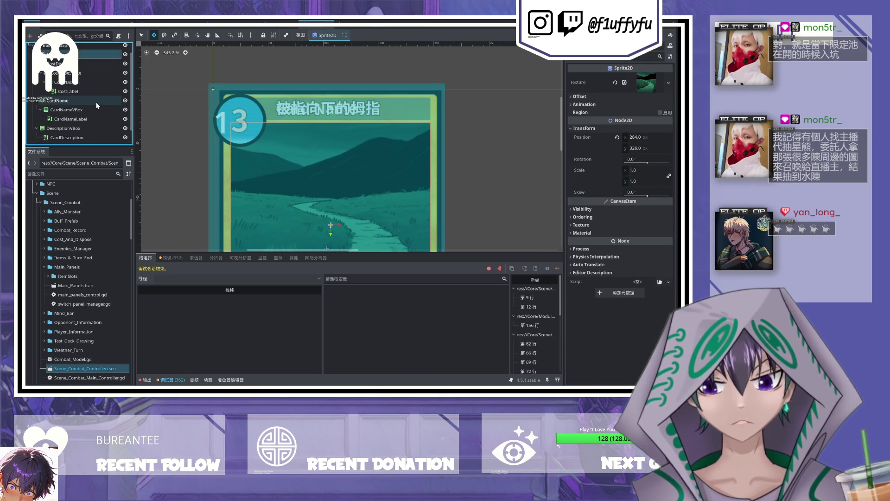
{"action": "left_click", "coordinate": [97, 102]}
{"action": "scroll", "coordinate": [91, 107], "scroll_direction": "down", "scroll_amount": 2}
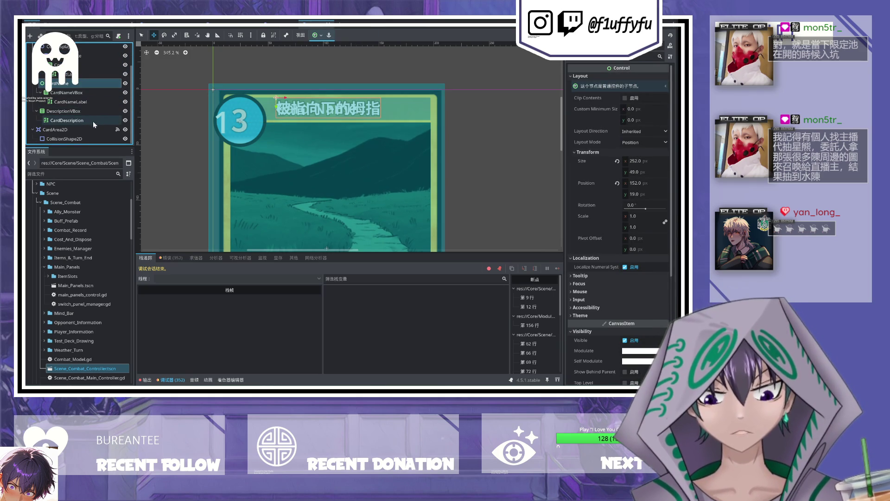
{"action": "scroll", "coordinate": [96, 105], "scroll_direction": "up", "scroll_amount": 3}
{"action": "left_click", "coordinate": [90, 80]}
{"action": "left_click", "coordinate": [125, 82]}
{"action": "left_click", "coordinate": [125, 82]}
{"action": "left_click", "coordinate": [125, 82]}
{"action": "left_click", "coordinate": [125, 82]}
{"action": "left_click", "coordinate": [125, 82]}
{"action": "left_click", "coordinate": [125, 82]}
{"action": "left_click", "coordinate": [125, 82]}
{"action": "left_click", "coordinate": [126, 82]}
{"action": "left_click", "coordinate": [125, 83]}
{"action": "left_click", "coordinate": [125, 82]}
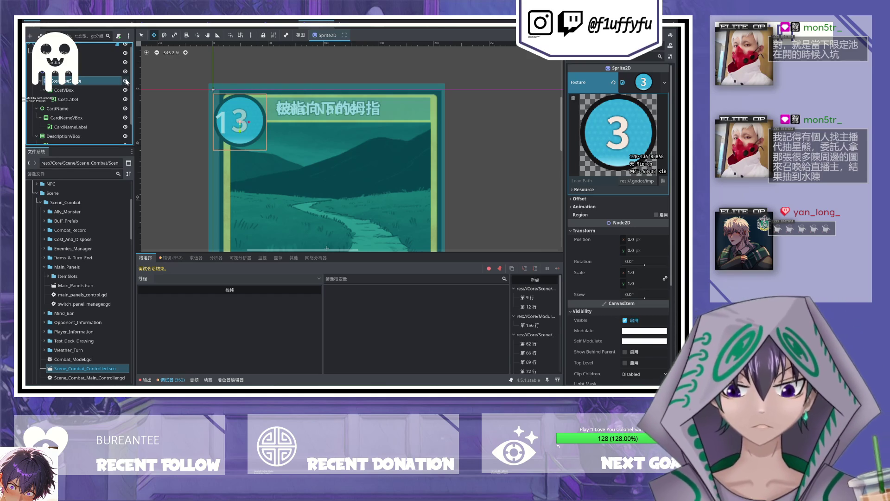
{"action": "left_click", "coordinate": [125, 82]}
{"action": "left_click", "coordinate": [125, 82]}
{"action": "left_click", "coordinate": [125, 82]}
{"action": "left_click", "coordinate": [125, 82]}
{"action": "left_click", "coordinate": [98, 90]}
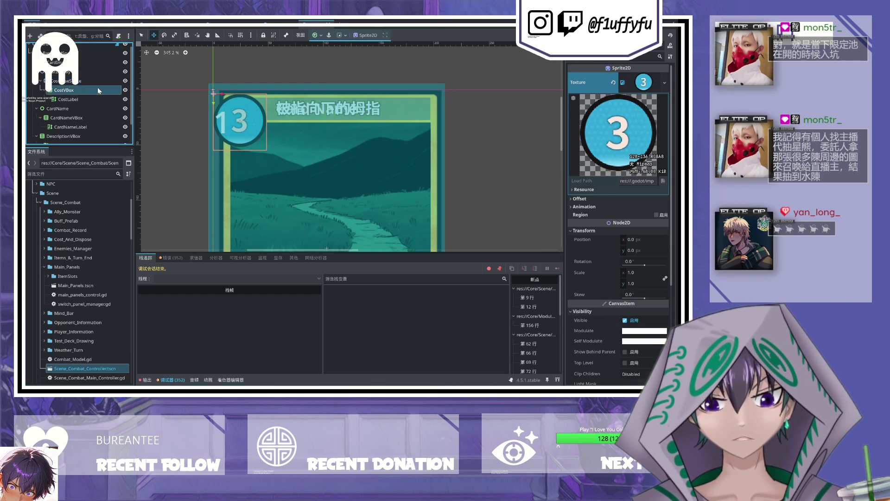
{"action": "left_click", "coordinate": [102, 99]}
{"action": "left_click", "coordinate": [602, 122]}
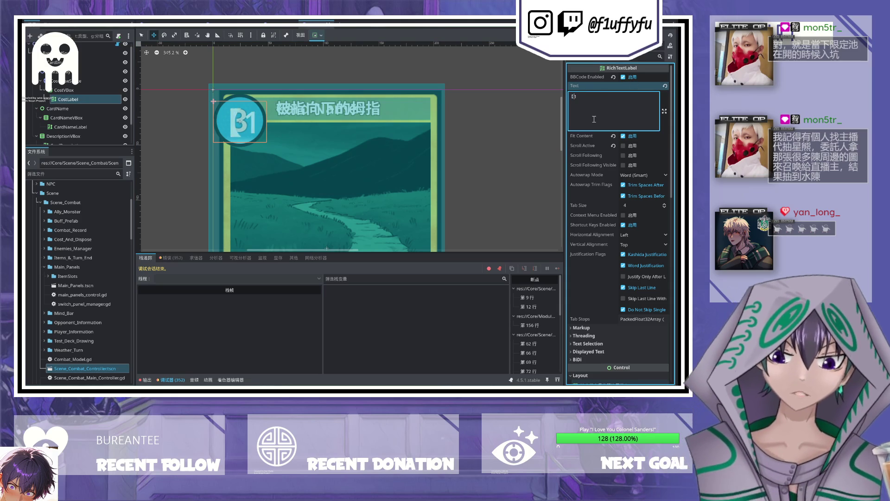
Step: Set CostLabel's text to [center]1[/center] and expand its Theme Override Styles for review
{"action": "type", "text": "[center]1"}
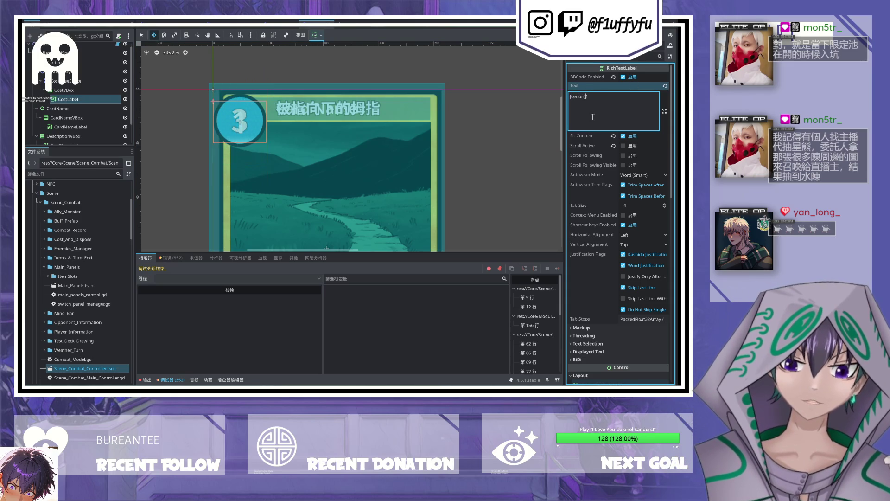
{"action": "type", "text": "[/c"}
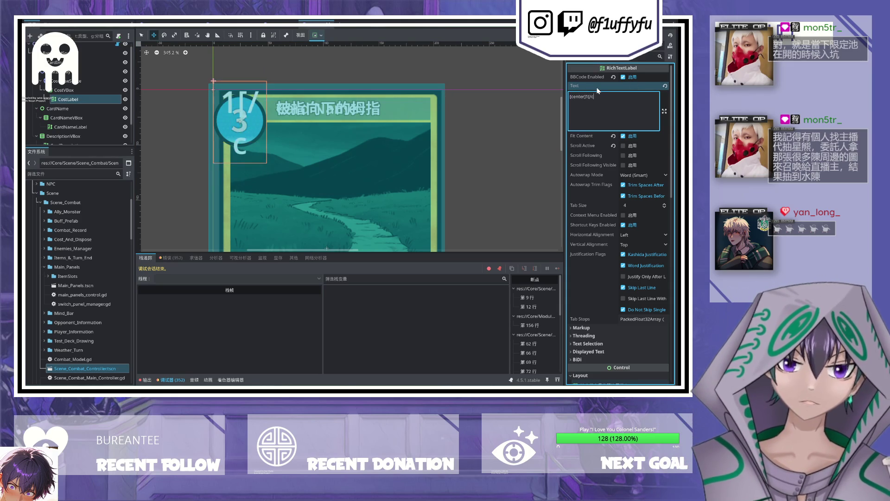
{"action": "type", "text": "enter]"}
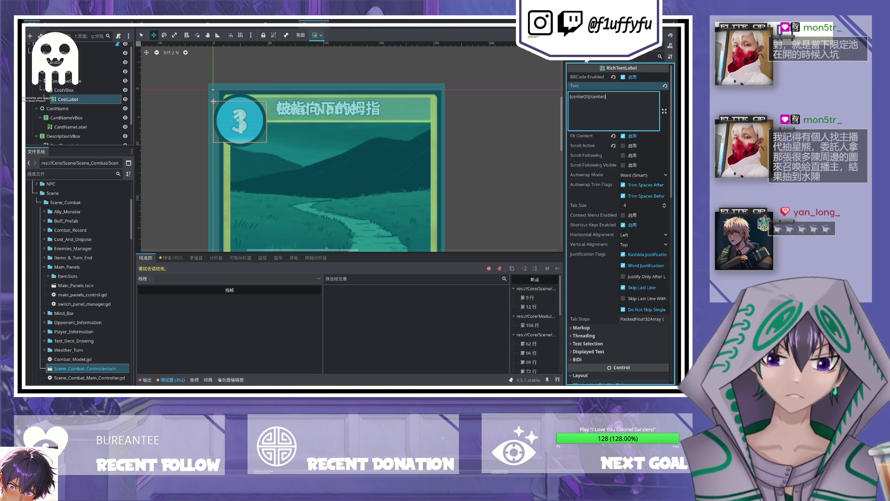
{"action": "scroll", "coordinate": [613, 173], "scroll_direction": "down", "scroll_amount": 5}
{"action": "scroll", "coordinate": [613, 170], "scroll_direction": "down", "scroll_amount": 4}
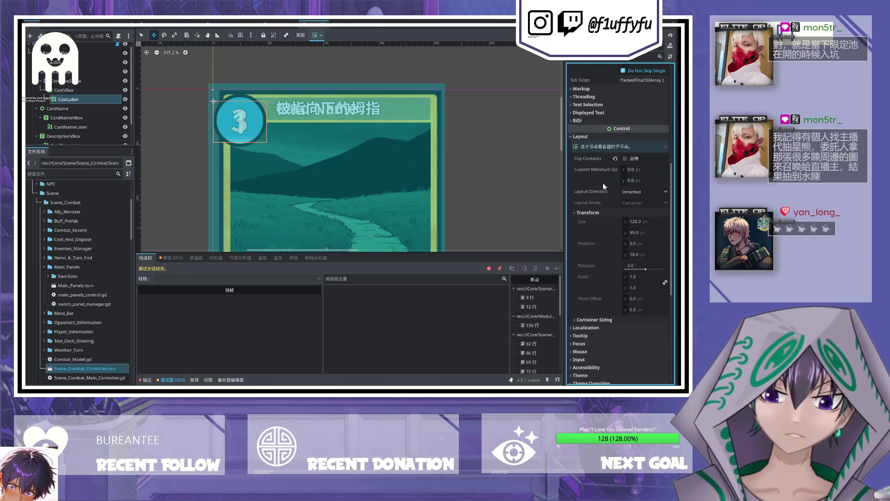
{"action": "scroll", "coordinate": [607, 204], "scroll_direction": "down", "scroll_amount": 5}
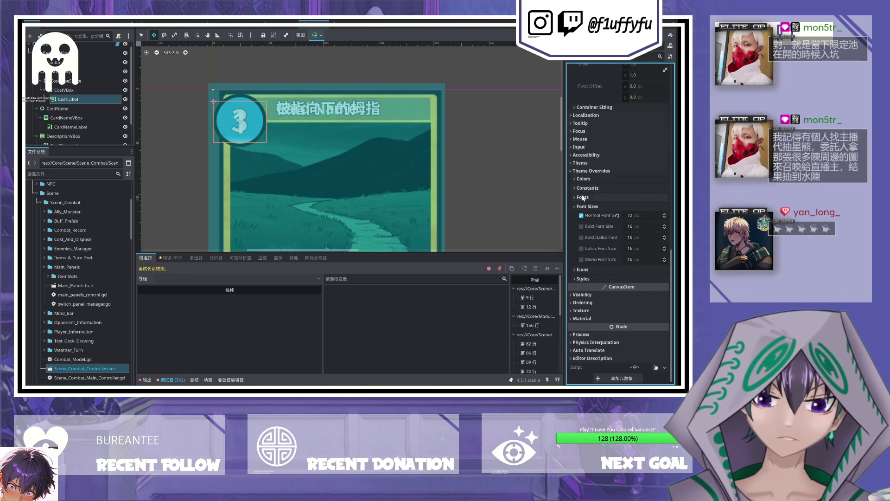
{"action": "left_click", "coordinate": [577, 279]}
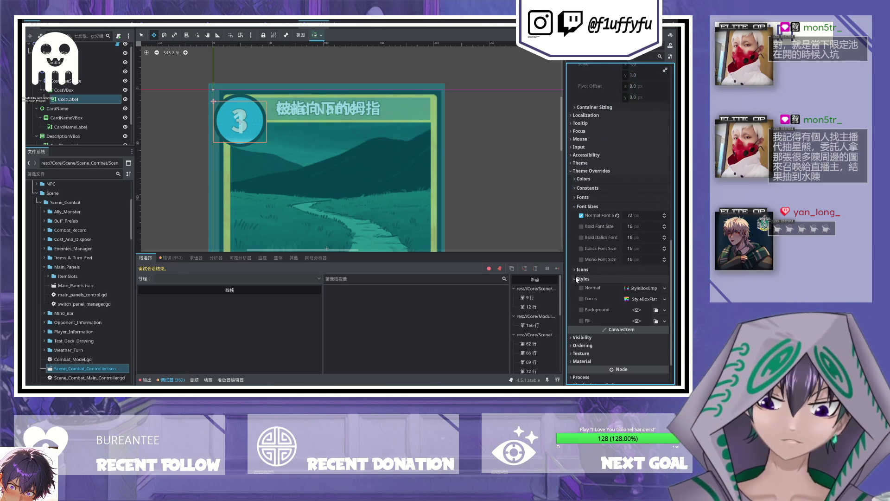
{"action": "scroll", "coordinate": [590, 321], "scroll_direction": "down", "scroll_amount": 2}
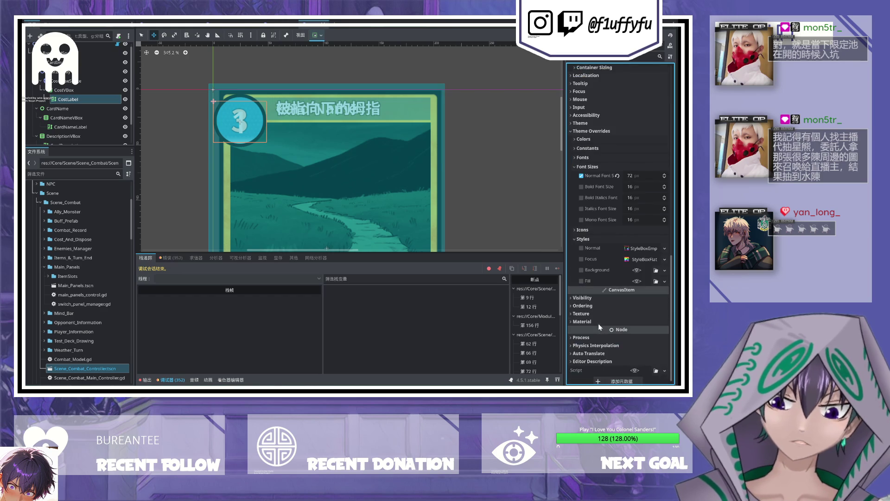
{"action": "scroll", "coordinate": [595, 314], "scroll_direction": "down", "scroll_amount": 1}
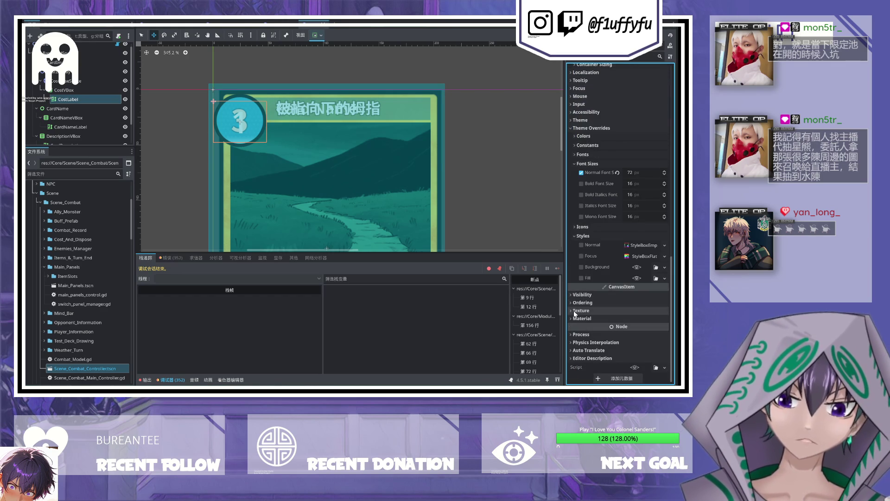
{"action": "scroll", "coordinate": [595, 190], "scroll_direction": "up", "scroll_amount": 2}
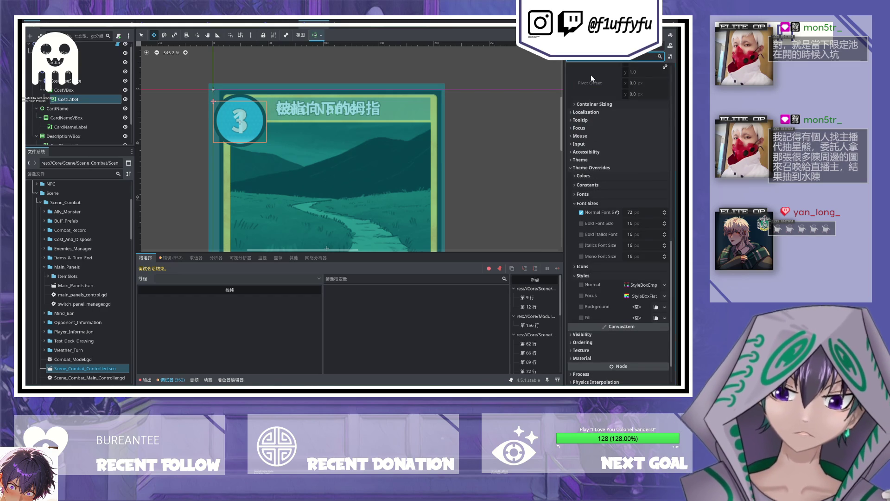
Step: Filter the Inspector with 'autos', 'bold', then 'or', trying and undoing a Table Border colour override
{"action": "type", "text": "autos"}
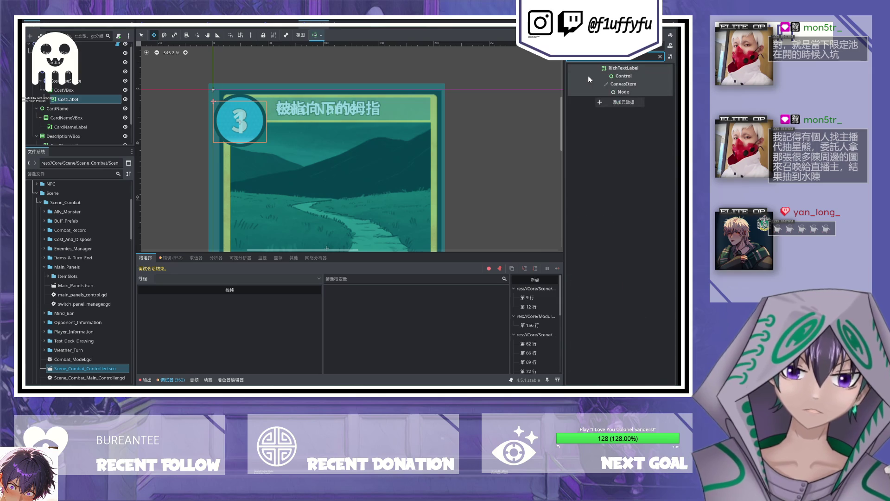
{"action": "key", "text": "BackSpace"}
{"action": "key", "text": "BackSpace"}
{"action": "key", "text": "BackSpace"}
{"action": "type", "text": "bold"}
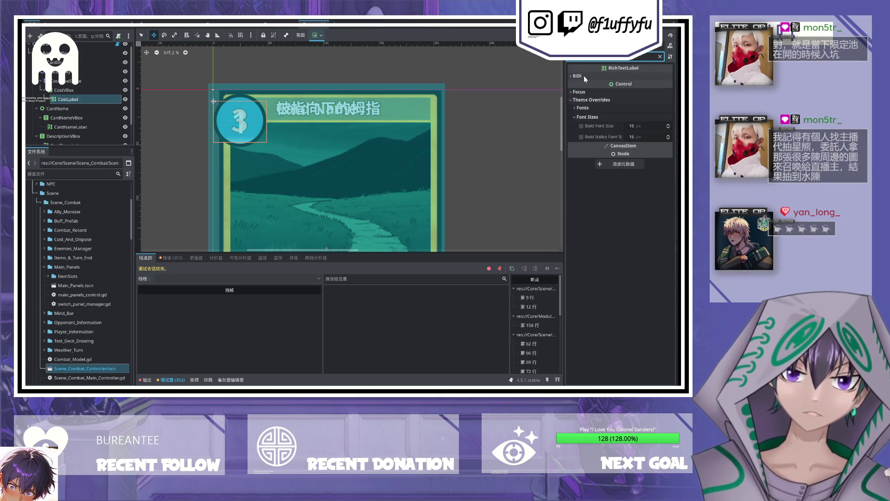
{"action": "key", "text": "BackSpace"}
{"action": "key", "text": "BackSpace"}
{"action": "key", "text": "BackSpace"}
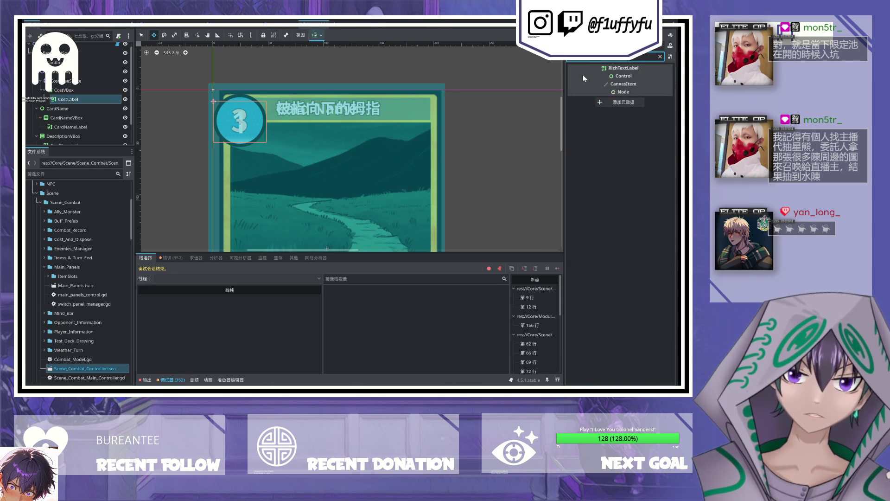
{"action": "type", "text": "or"}
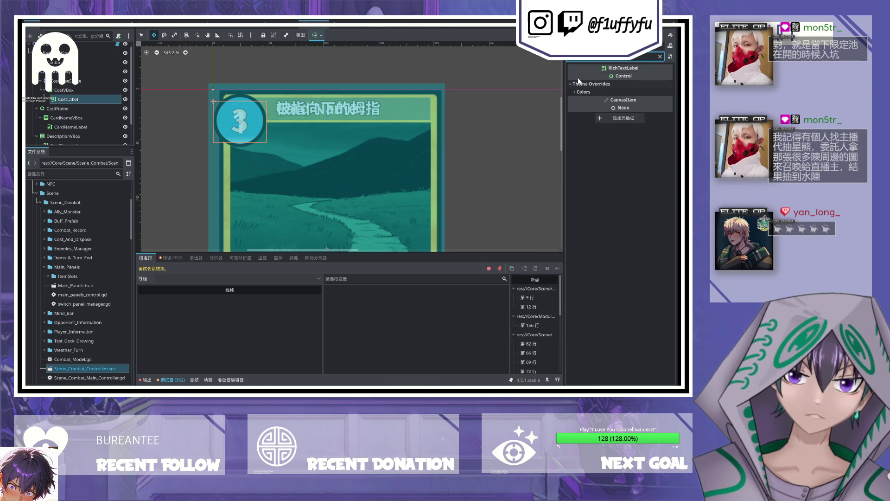
{"action": "left_click", "coordinate": [577, 93]}
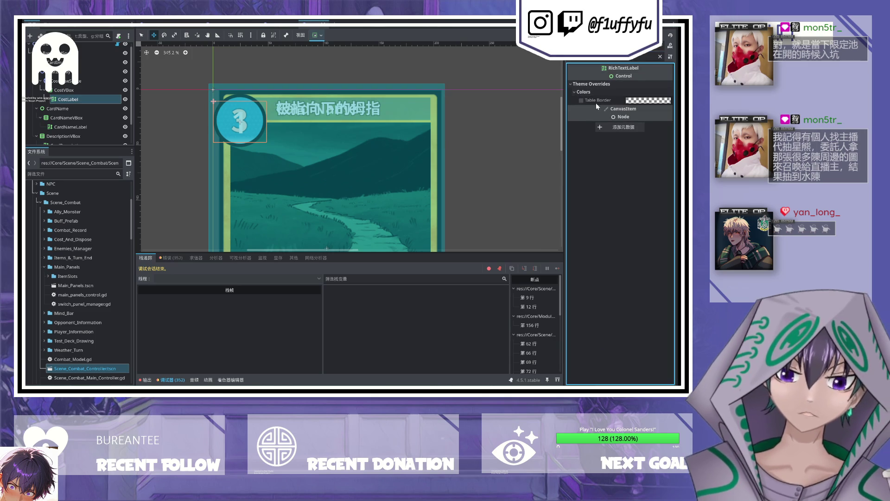
{"action": "left_click", "coordinate": [579, 101]}
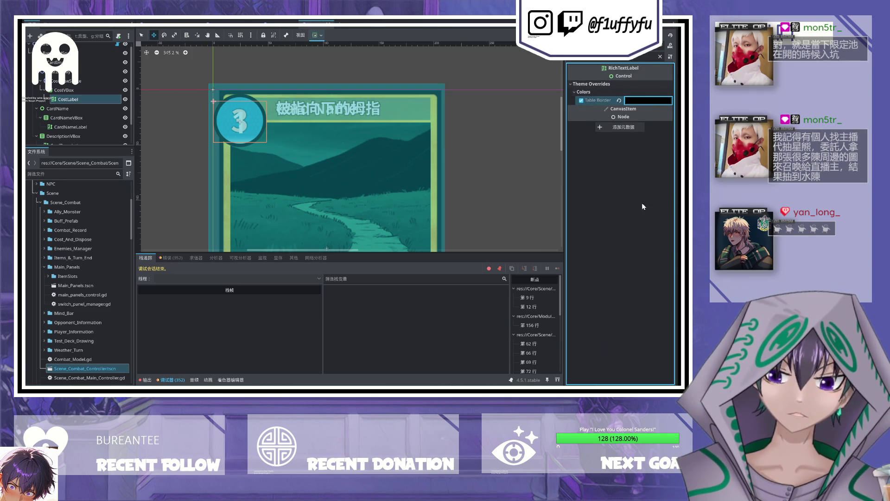
{"action": "key", "text": "ctrl+z"}
Step: Enable CostLabel's black Font Outline Color override
{"action": "left_click", "coordinate": [613, 68]}
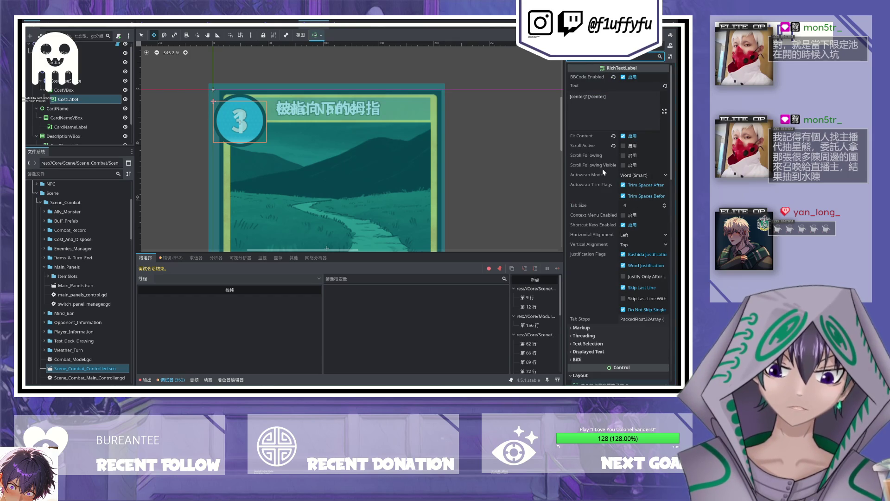
{"action": "scroll", "coordinate": [598, 179], "scroll_direction": "down", "scroll_amount": 5}
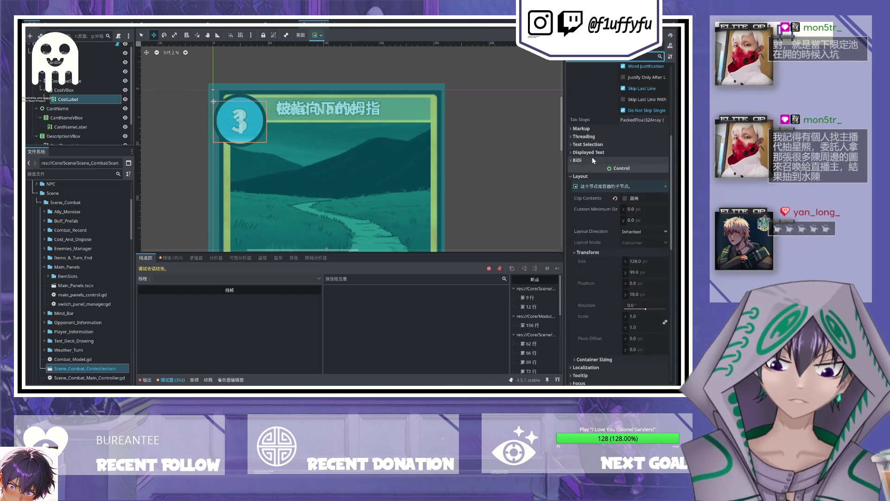
{"action": "left_click", "coordinate": [580, 143]}
{"action": "left_click", "coordinate": [580, 184]}
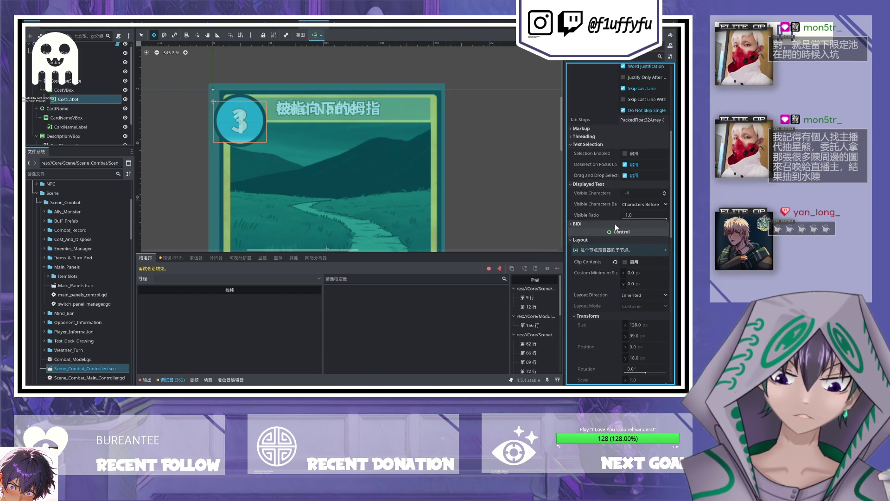
{"action": "scroll", "coordinate": [616, 238], "scroll_direction": "down", "scroll_amount": 3}
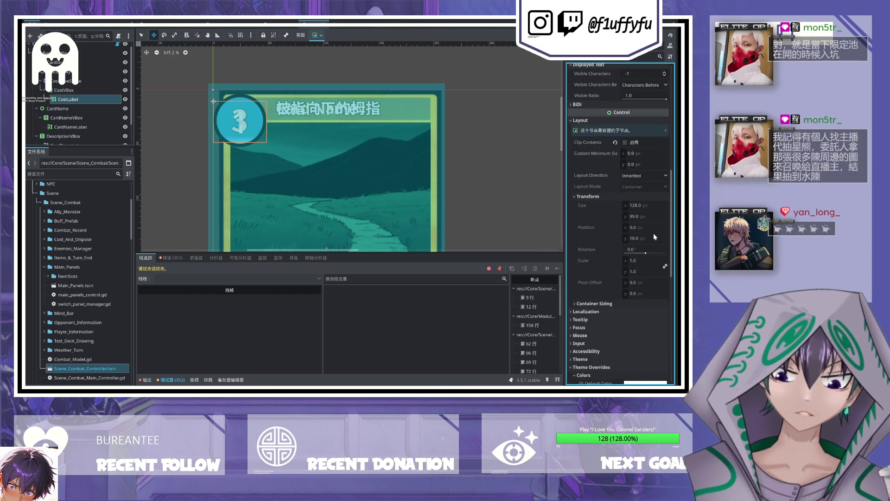
{"action": "scroll", "coordinate": [651, 246], "scroll_direction": "down", "scroll_amount": 5}
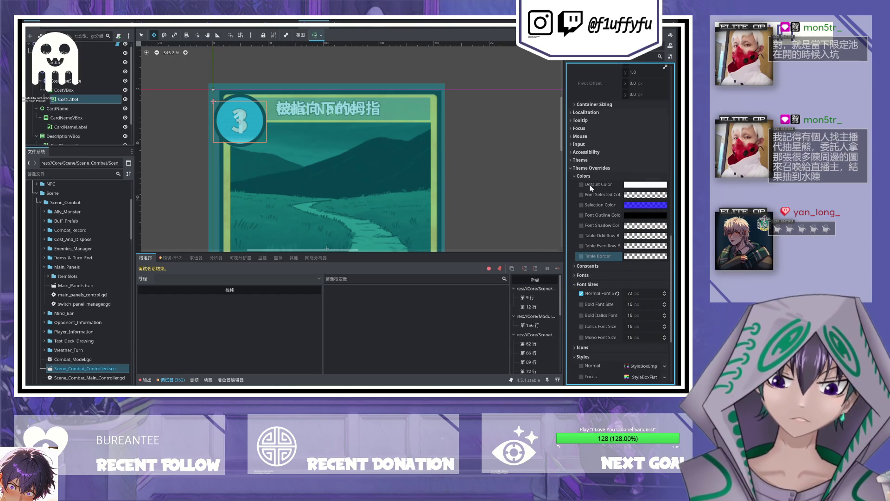
{"action": "left_click", "coordinate": [584, 216]}
{"action": "left_click", "coordinate": [583, 215]}
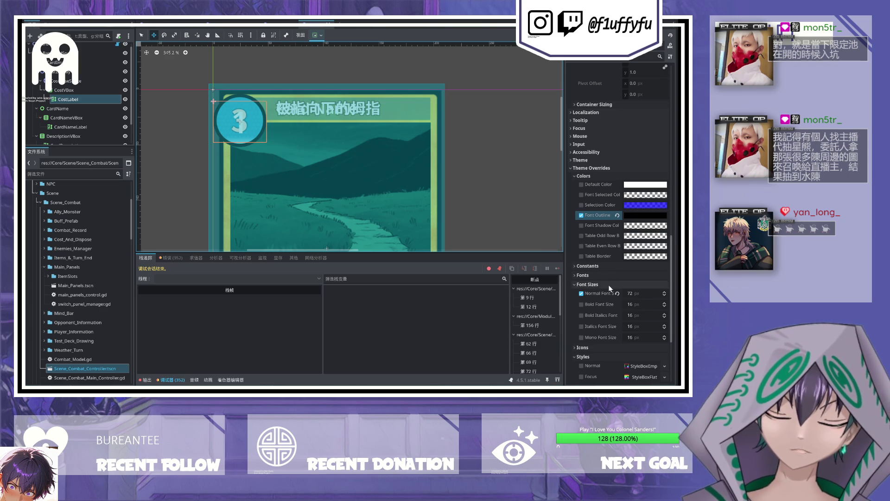
Step: Collapse the Font Sizes and Styles override groups and return to the Text field
{"action": "left_click", "coordinate": [609, 285]}
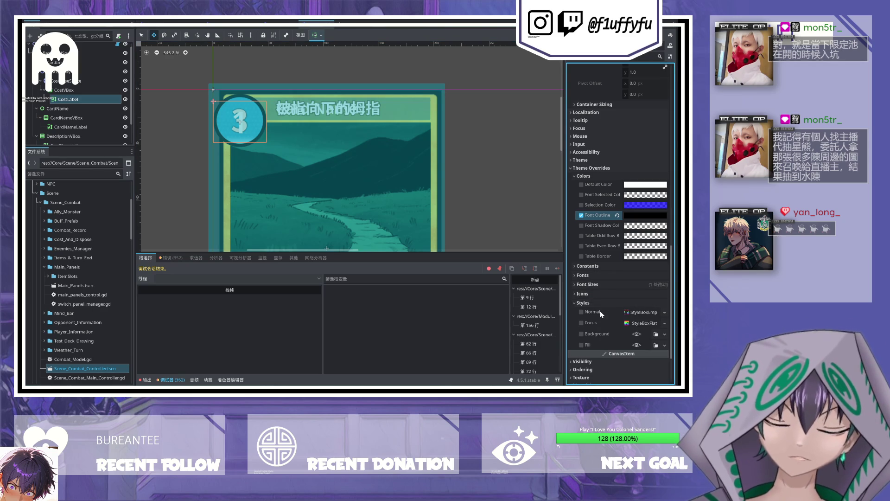
{"action": "left_click", "coordinate": [577, 302]}
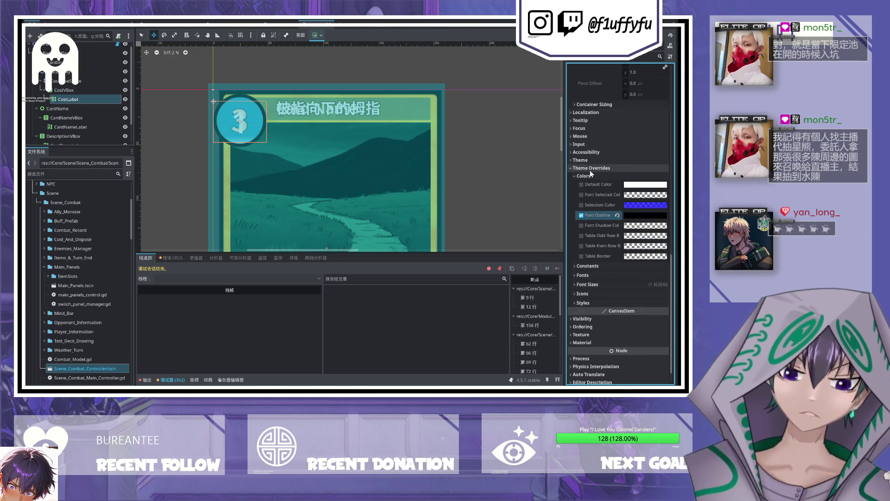
{"action": "scroll", "coordinate": [629, 216], "scroll_direction": "up", "scroll_amount": 10}
{"action": "scroll", "coordinate": [621, 232], "scroll_direction": "up", "scroll_amount": 3}
{"action": "scroll", "coordinate": [621, 233], "scroll_direction": "up", "scroll_amount": 2}
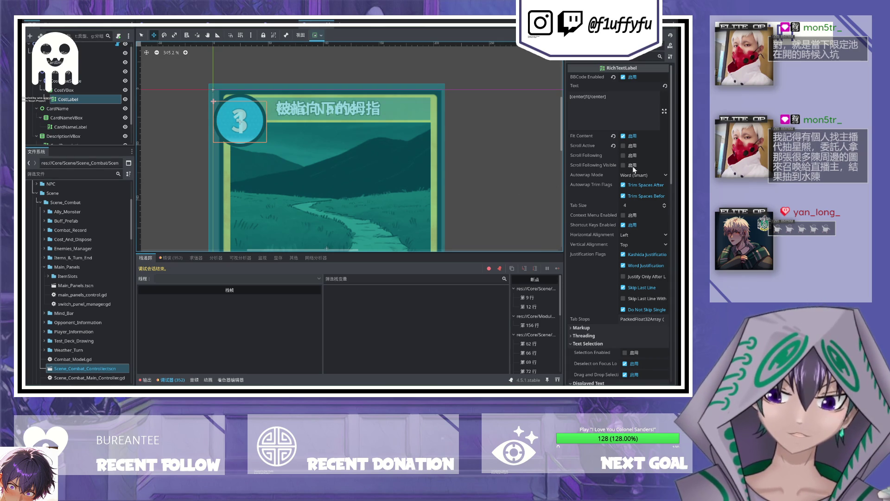
{"action": "scroll", "coordinate": [652, 184], "scroll_direction": "down", "scroll_amount": 5}
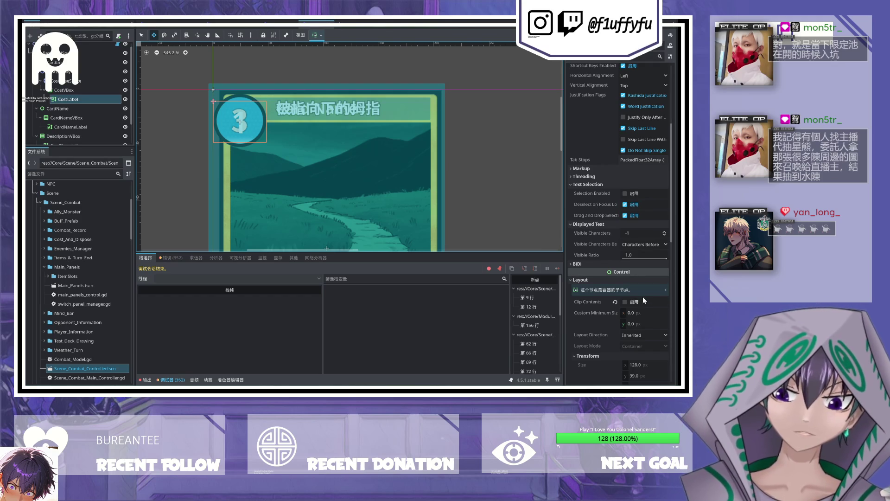
{"action": "scroll", "coordinate": [643, 301], "scroll_direction": "down", "scroll_amount": 3}
{"action": "scroll", "coordinate": [576, 213], "scroll_direction": "down", "scroll_amount": 4}
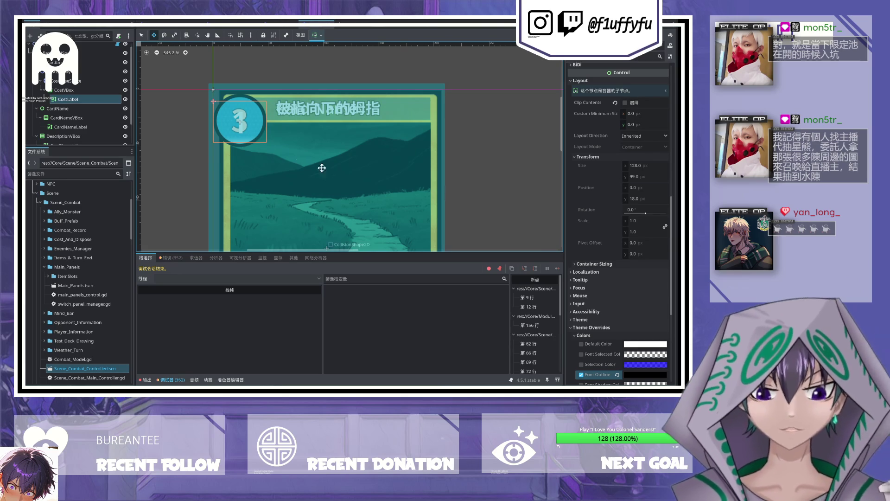
{"action": "scroll", "coordinate": [597, 227], "scroll_direction": "down", "scroll_amount": 5}
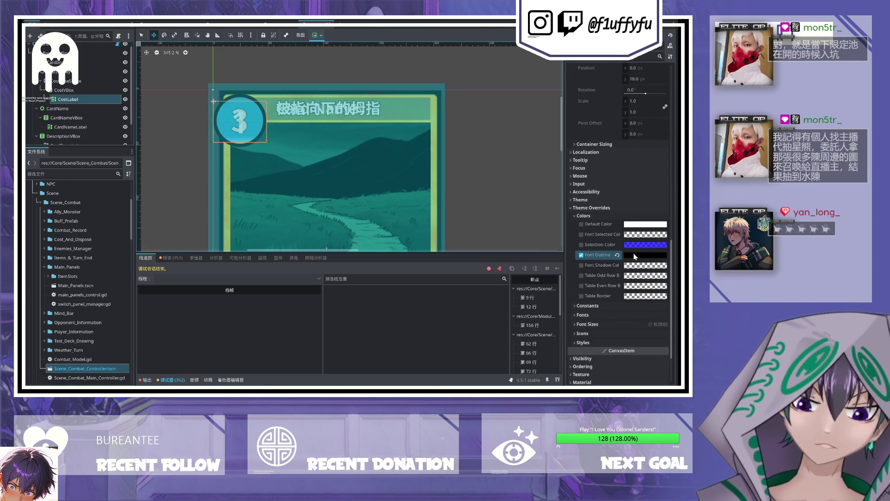
{"action": "scroll", "coordinate": [224, 104], "scroll_direction": "up", "scroll_amount": 6}
{"action": "left_click", "coordinate": [90, 106]}
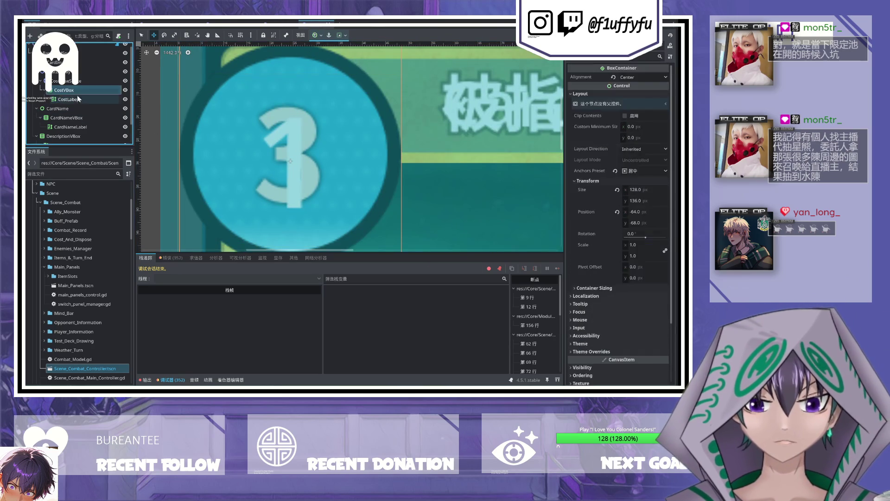
{"action": "left_click", "coordinate": [75, 100]}
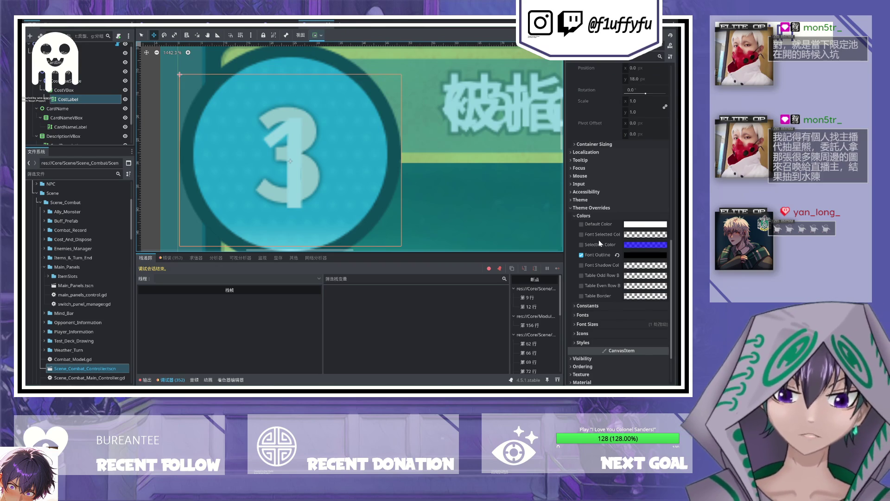
{"action": "scroll", "coordinate": [599, 241], "scroll_direction": "up", "scroll_amount": 3}
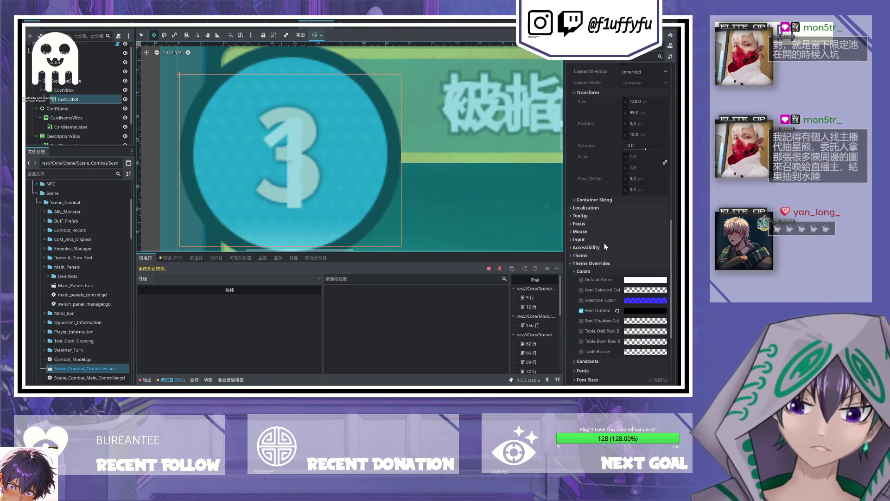
{"action": "scroll", "coordinate": [603, 241], "scroll_direction": "up", "scroll_amount": 10}
{"action": "scroll", "coordinate": [454, 166], "scroll_direction": "up", "scroll_amount": 1}
{"action": "scroll", "coordinate": [455, 166], "scroll_direction": "down", "scroll_amount": 2}
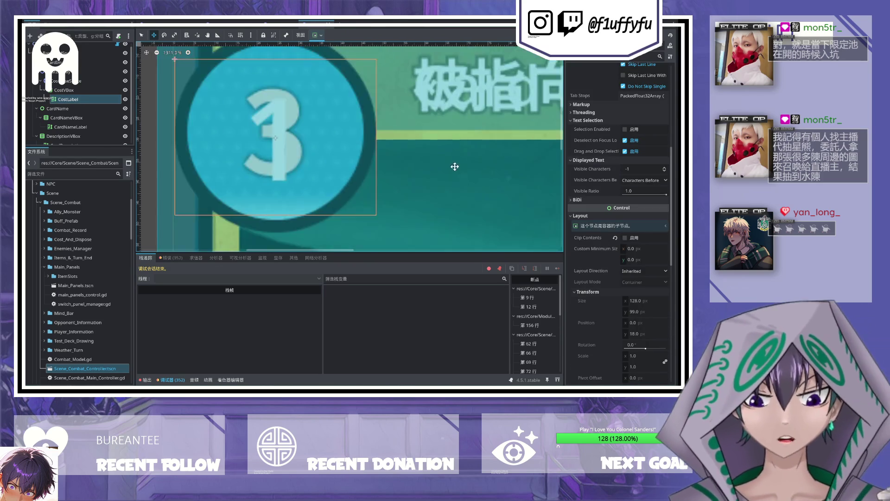
{"action": "scroll", "coordinate": [454, 166], "scroll_direction": "down", "scroll_amount": 14}
{"action": "left_click", "coordinate": [98, 70]}
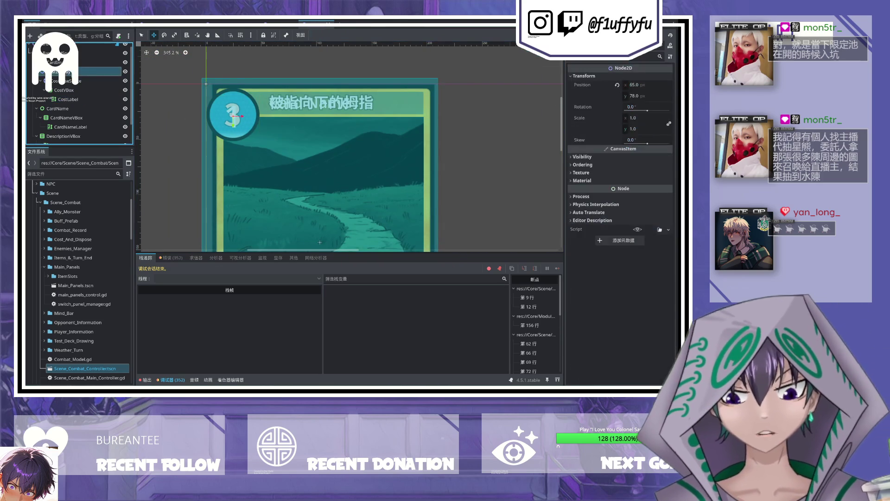
{"action": "left_click", "coordinate": [92, 81]}
{"action": "left_click", "coordinate": [106, 63]}
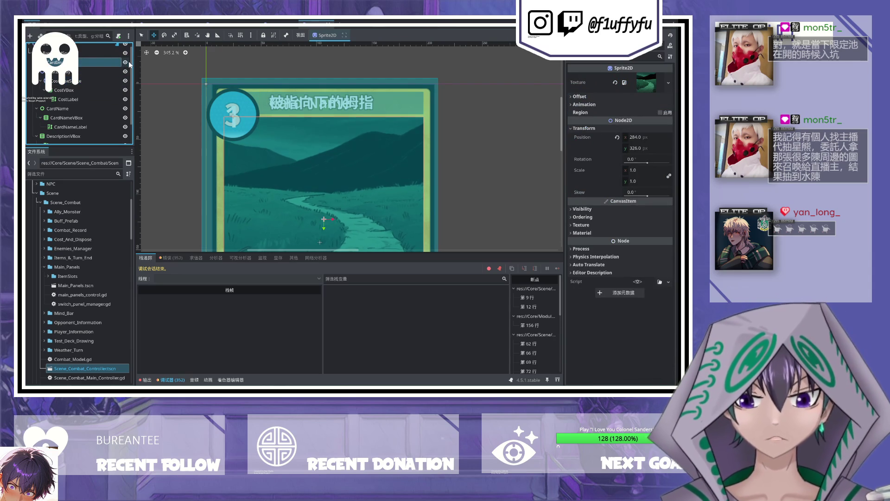
{"action": "left_click", "coordinate": [126, 54]}
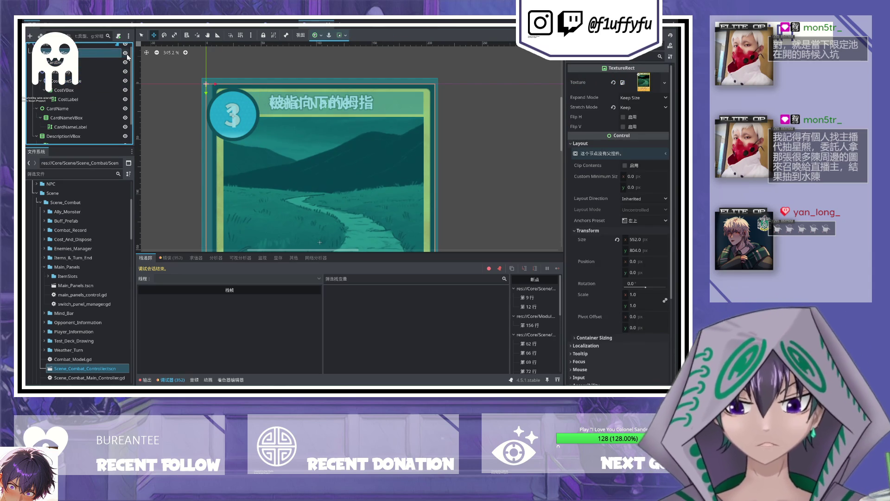
{"action": "left_click", "coordinate": [644, 81]}
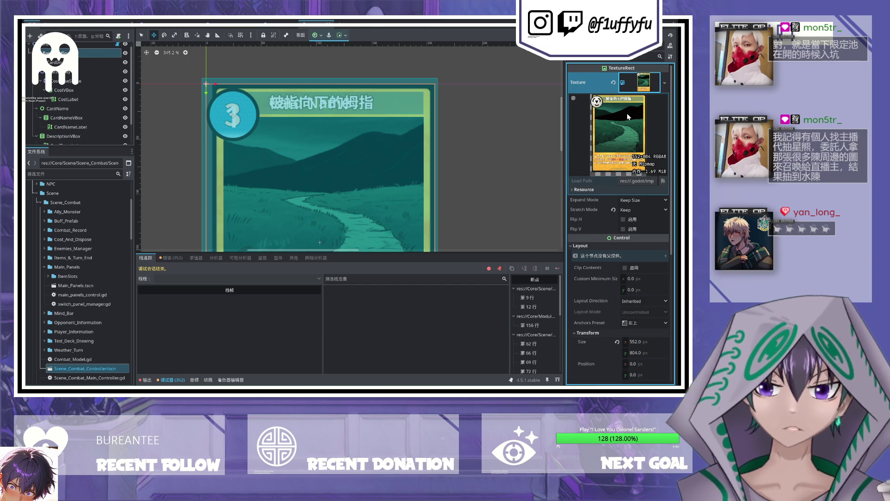
{"action": "left_click", "coordinate": [64, 62]}
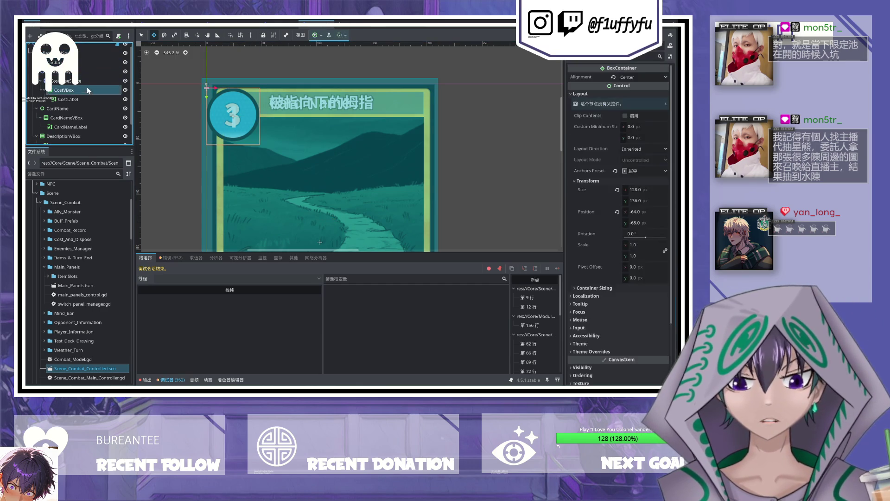
{"action": "left_click", "coordinate": [61, 109]}
{"action": "left_click", "coordinate": [60, 118]}
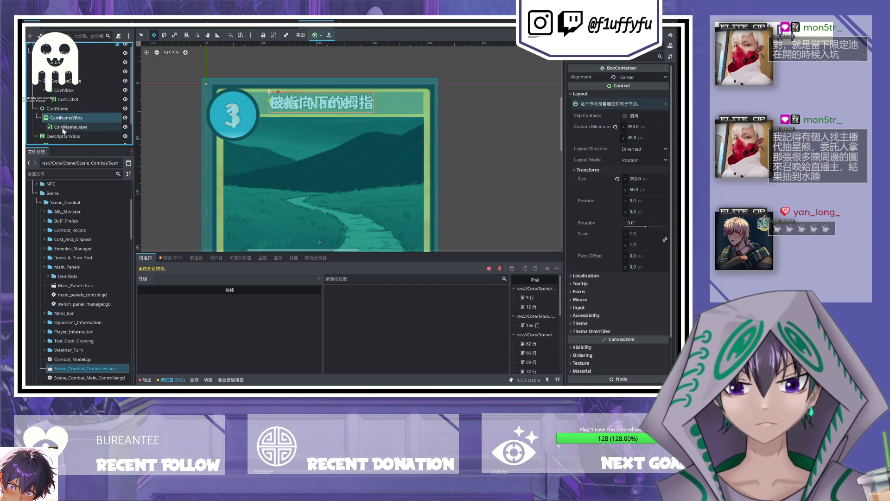
{"action": "left_click", "coordinate": [57, 109]}
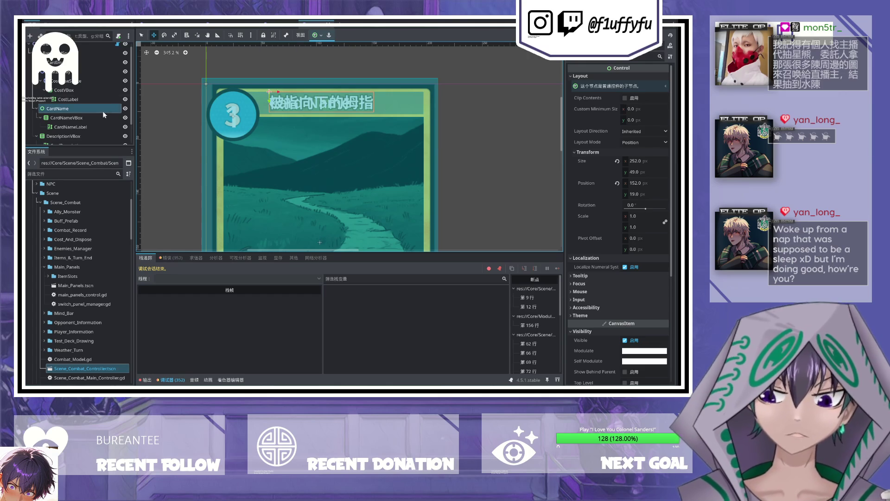
Step: Select CostVBox, then CostLabel, and browse its properties in the widened Inspector
{"action": "left_click", "coordinate": [65, 90]}
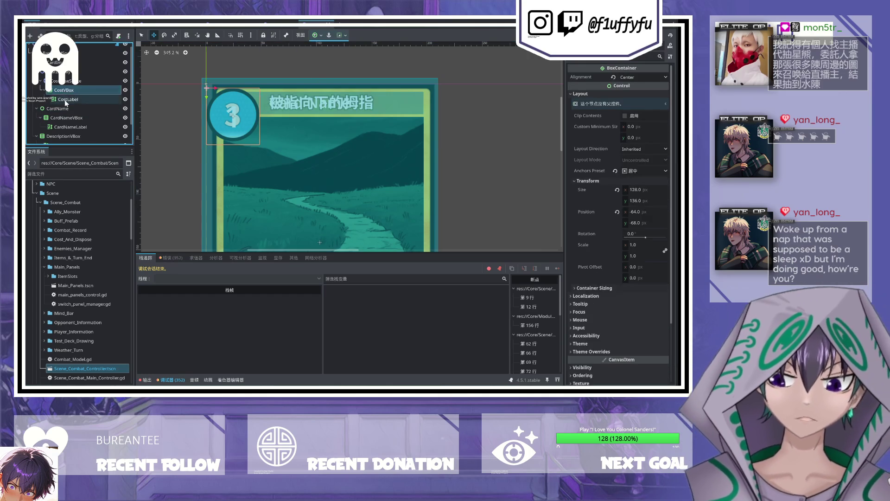
{"action": "left_click", "coordinate": [65, 100]}
{"action": "left_click", "coordinate": [66, 91]}
{"action": "left_click", "coordinate": [65, 98]}
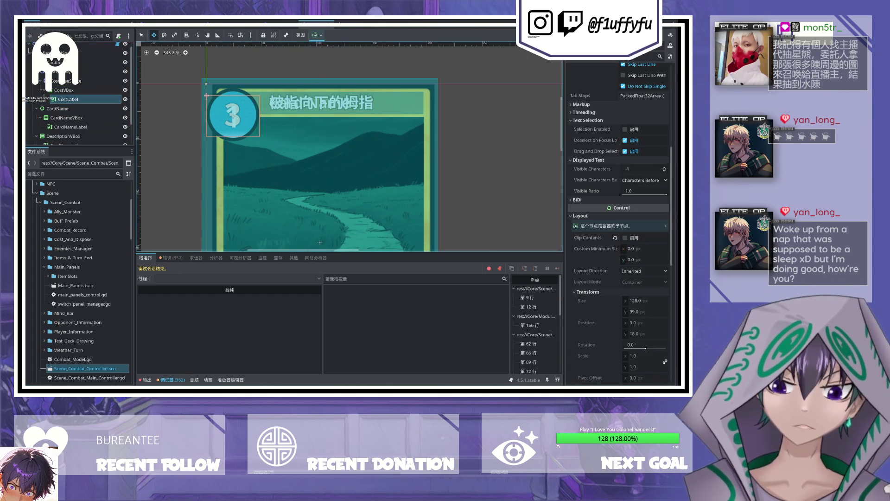
{"action": "scroll", "coordinate": [618, 209], "scroll_direction": "up", "scroll_amount": 5}
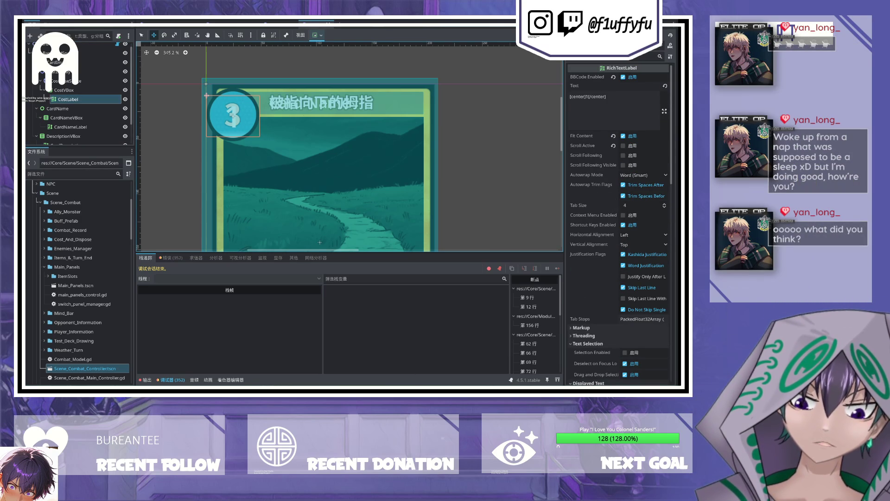
{"action": "scroll", "coordinate": [610, 270], "scroll_direction": "down", "scroll_amount": 5}
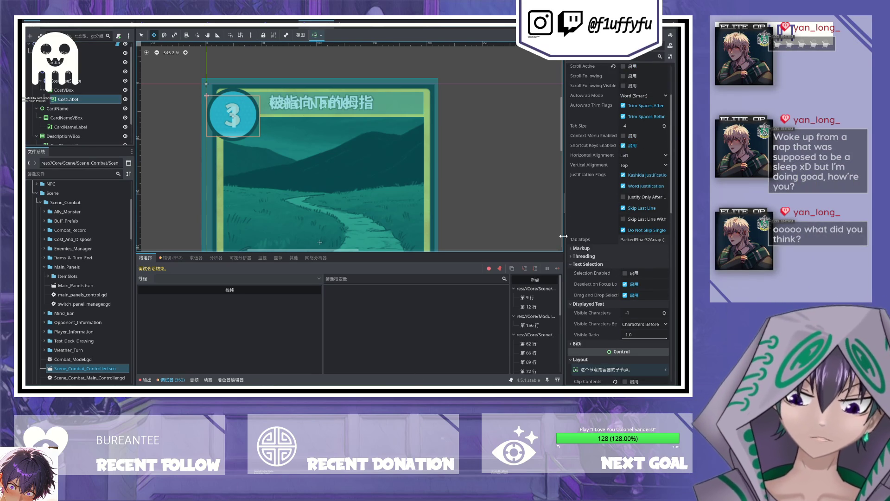
{"action": "scroll", "coordinate": [603, 302], "scroll_direction": "down", "scroll_amount": 10}
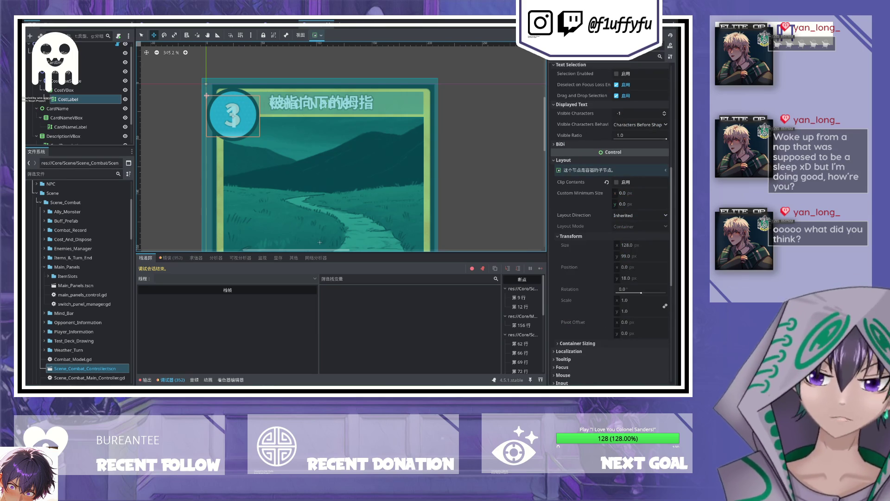
{"action": "scroll", "coordinate": [541, 310], "scroll_direction": "down", "scroll_amount": 3}
{"action": "scroll", "coordinate": [580, 307], "scroll_direction": "down", "scroll_amount": 12}
{"action": "scroll", "coordinate": [582, 306], "scroll_direction": "up", "scroll_amount": 12}
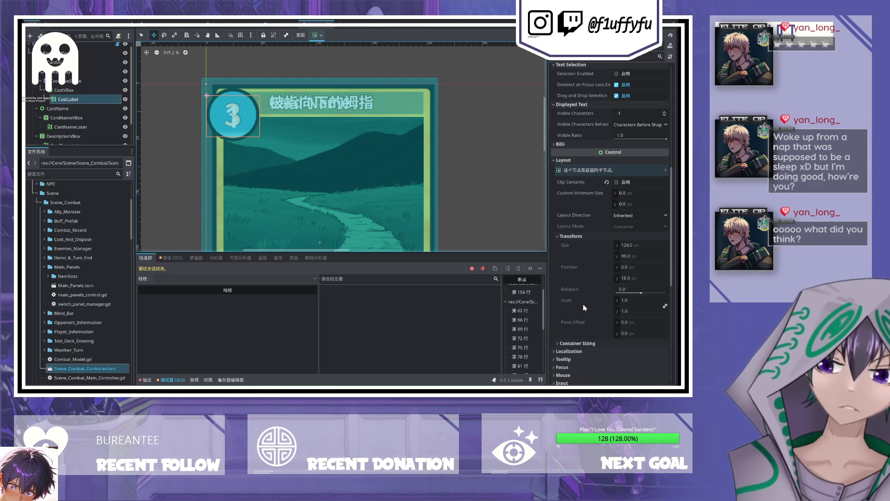
{"action": "scroll", "coordinate": [650, 293], "scroll_direction": "down", "scroll_amount": 5}
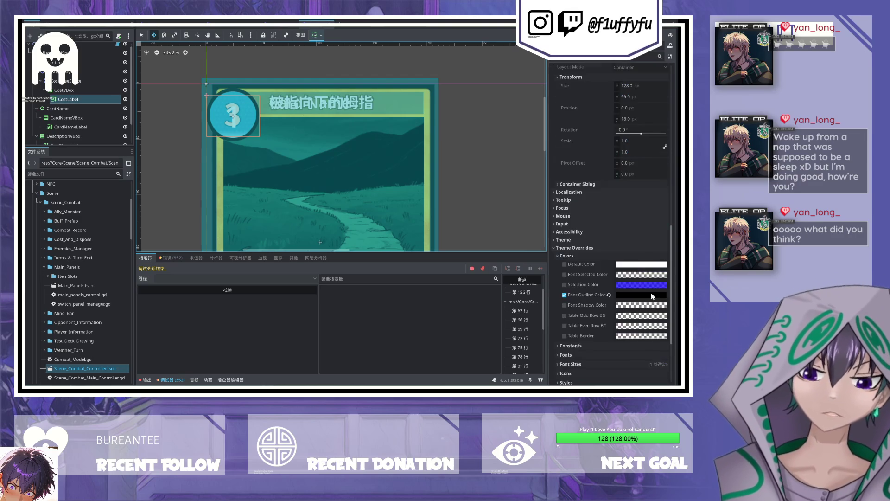
{"action": "left_click", "coordinate": [65, 81]}
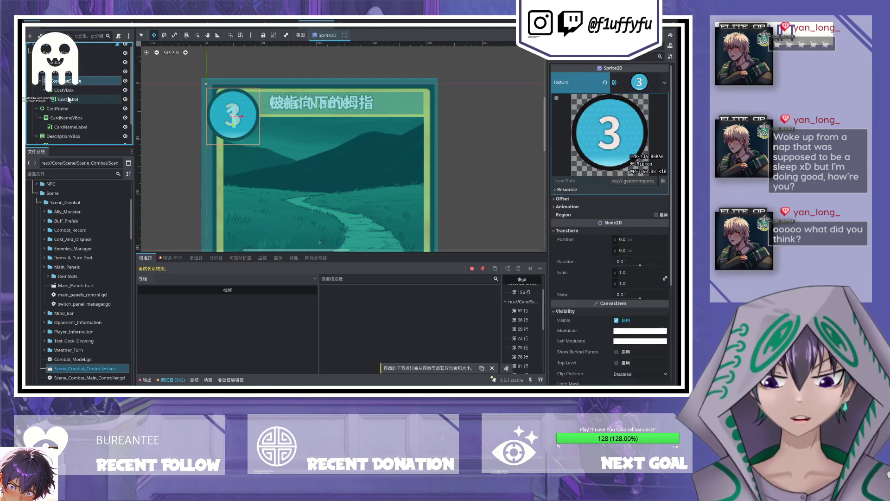
{"action": "left_click", "coordinate": [64, 90]}
{"action": "left_click", "coordinate": [68, 100]}
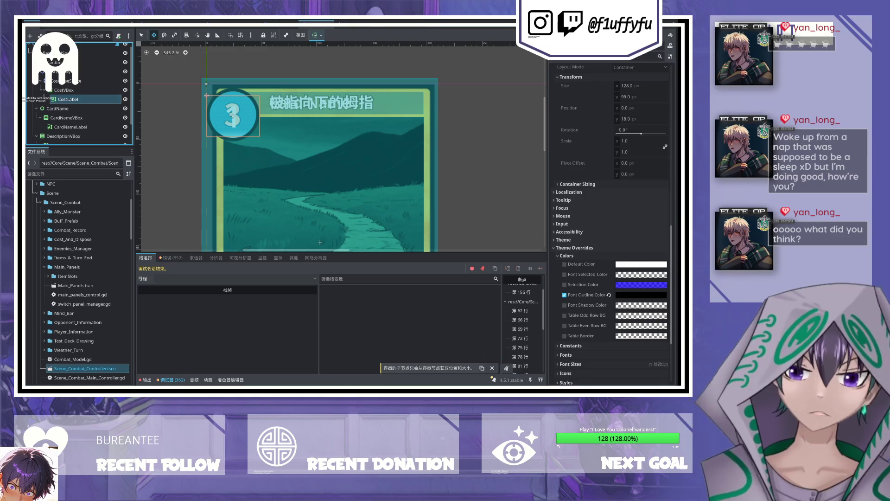
{"action": "scroll", "coordinate": [607, 280], "scroll_direction": "down", "scroll_amount": 3}
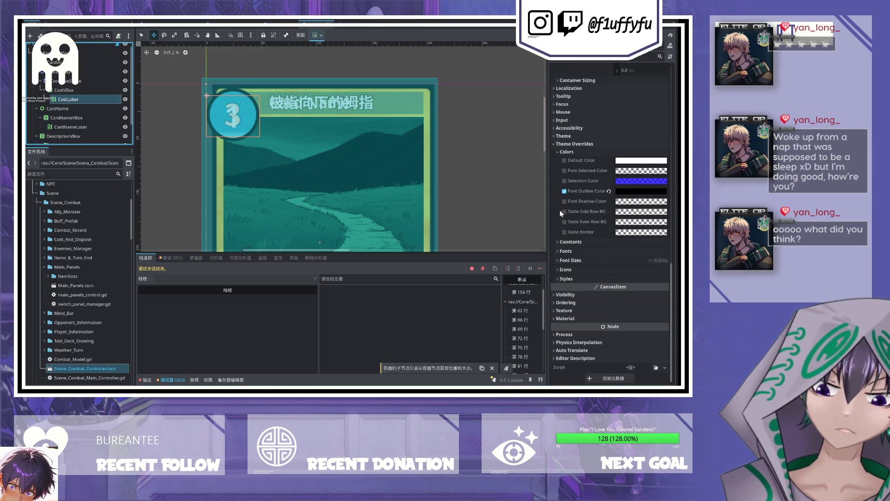
{"action": "left_click", "coordinate": [568, 242]}
{"action": "scroll", "coordinate": [588, 263], "scroll_direction": "down", "scroll_amount": 3}
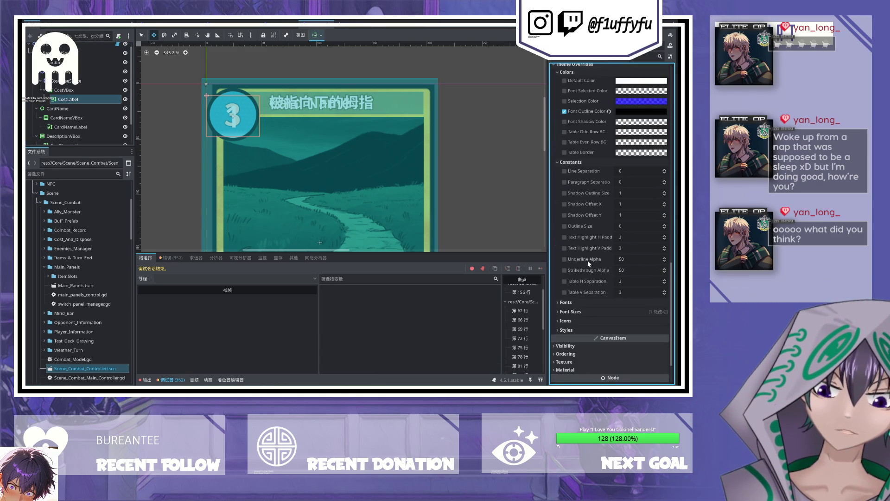
{"action": "left_click", "coordinate": [561, 162]}
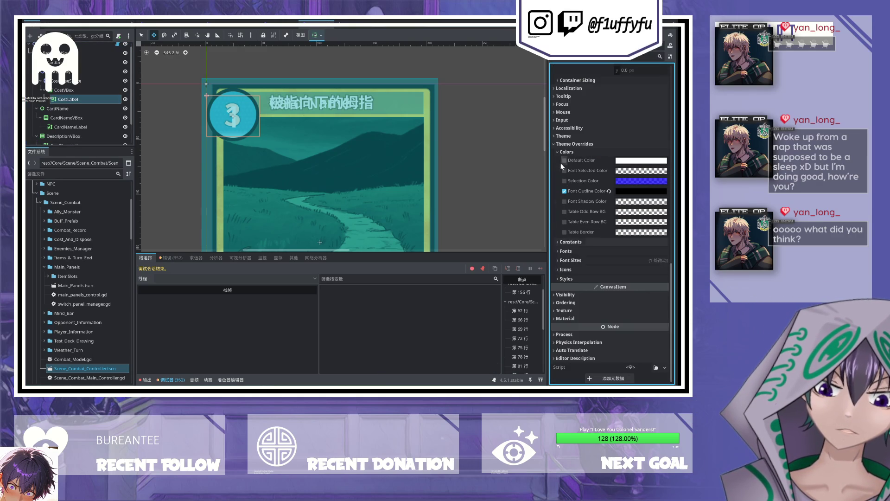
{"action": "left_click", "coordinate": [565, 251]}
{"action": "left_click", "coordinate": [566, 252]}
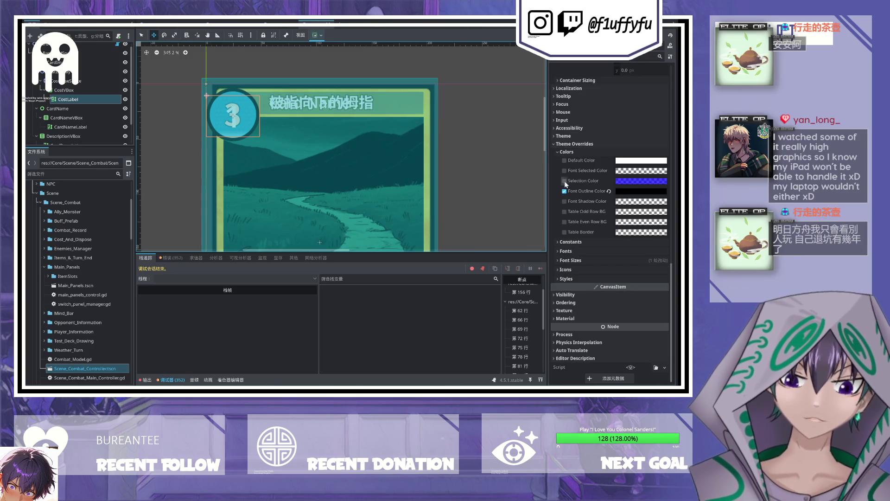
Step: Check the label's font outline colour, then select CostBaseSprite to view its '3' texture
{"action": "left_click", "coordinate": [649, 191]}
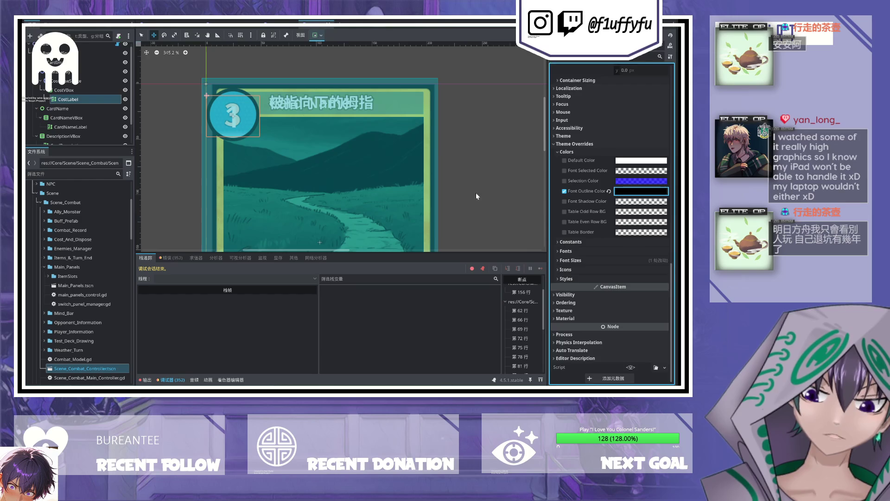
{"action": "scroll", "coordinate": [597, 215], "scroll_direction": "up", "scroll_amount": 4}
{"action": "scroll", "coordinate": [234, 90], "scroll_direction": "up", "scroll_amount": 4}
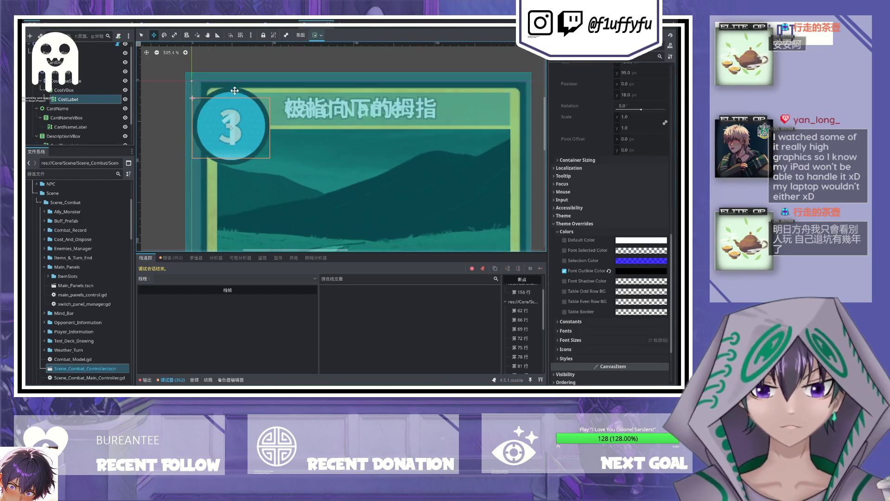
{"action": "scroll", "coordinate": [235, 90], "scroll_direction": "up", "scroll_amount": 3}
{"action": "scroll", "coordinate": [199, 123], "scroll_direction": "down", "scroll_amount": 5}
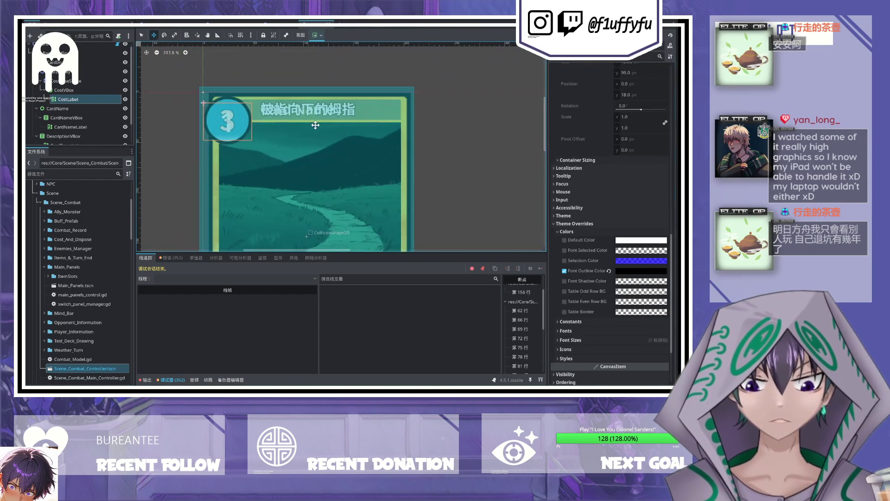
{"action": "scroll", "coordinate": [315, 126], "scroll_direction": "down", "scroll_amount": 6}
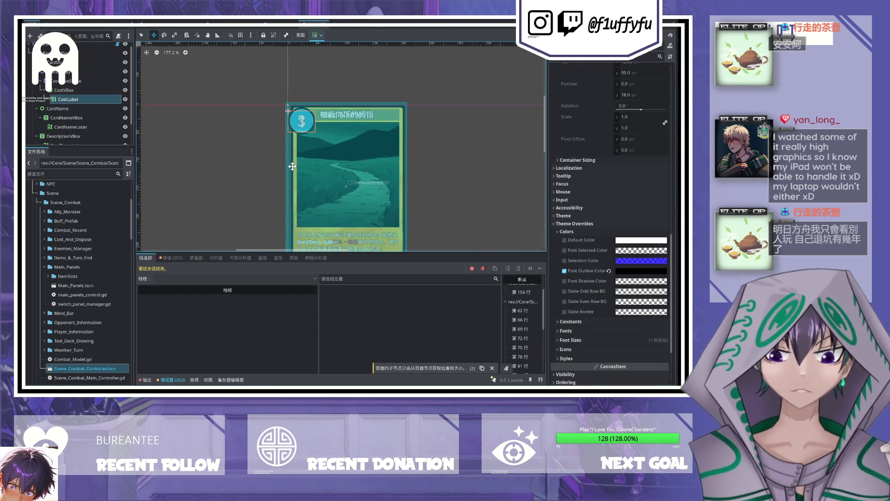
{"action": "left_click", "coordinate": [65, 81]}
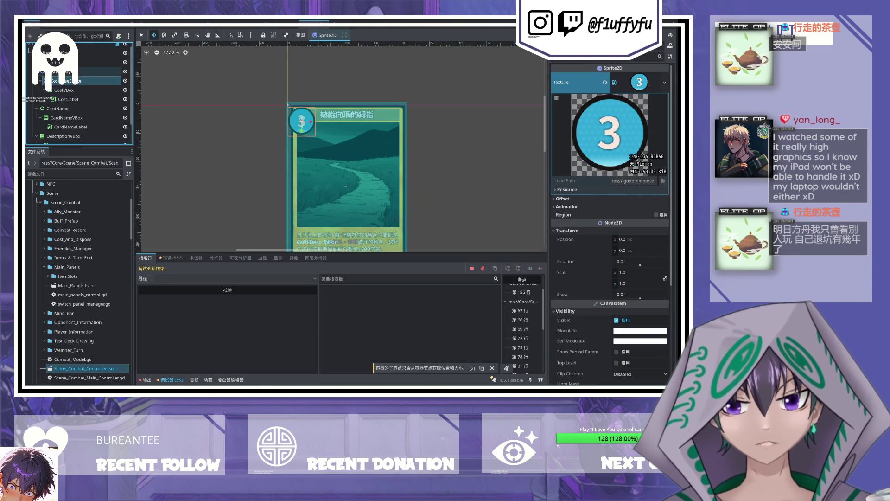
{"action": "scroll", "coordinate": [290, 111], "scroll_direction": "up", "scroll_amount": 12}
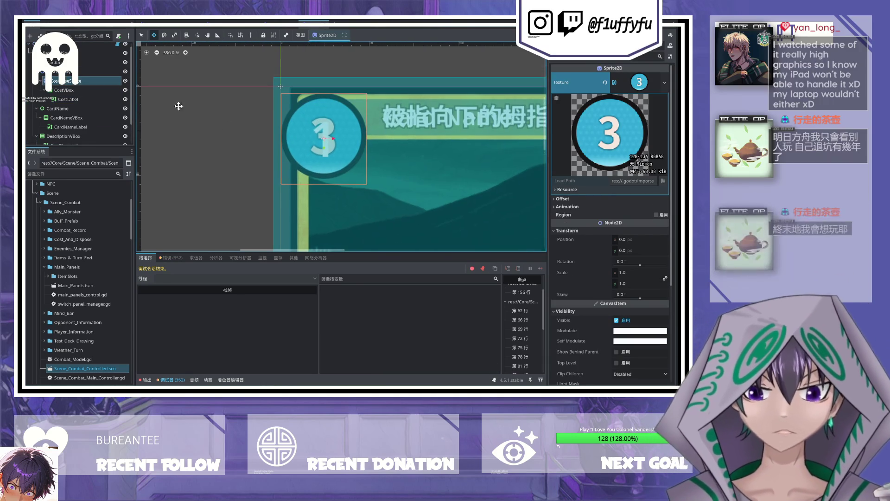
Step: Select CostDisplay, then CostBaseSprite, and add a white ColorRect node to the card
{"action": "left_click", "coordinate": [79, 74]}
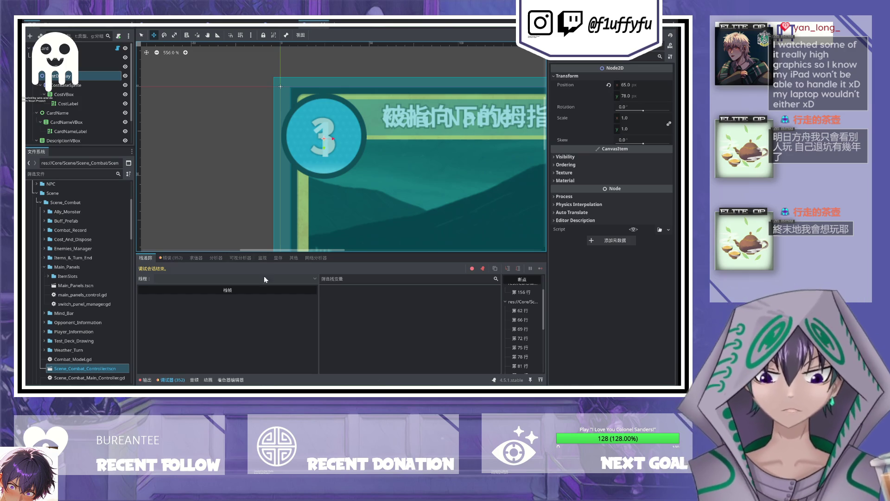
{"action": "left_click", "coordinate": [66, 86]}
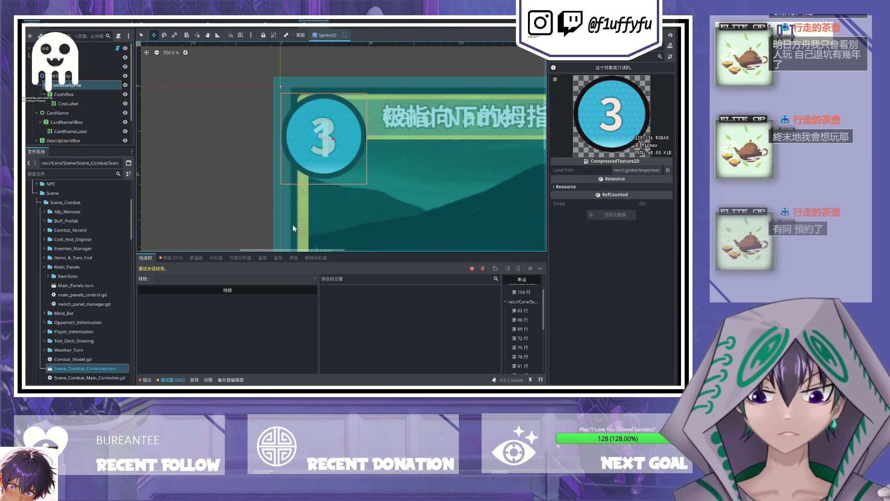
{"action": "key", "text": "ctrl+z"}
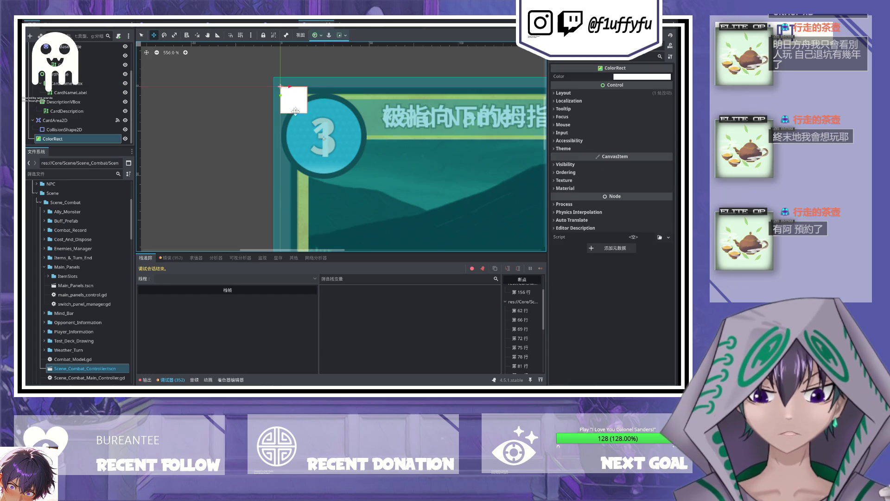
Step: Colour the new rectangle teal sampled from the badge and place it over the printed 3
{"action": "scroll", "coordinate": [360, 122], "scroll_direction": "up", "scroll_amount": 3}
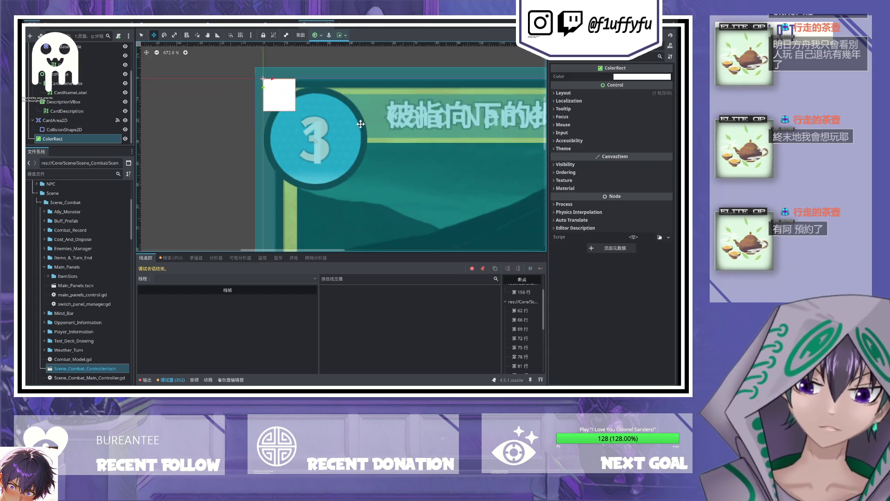
{"action": "left_click", "coordinate": [644, 84]}
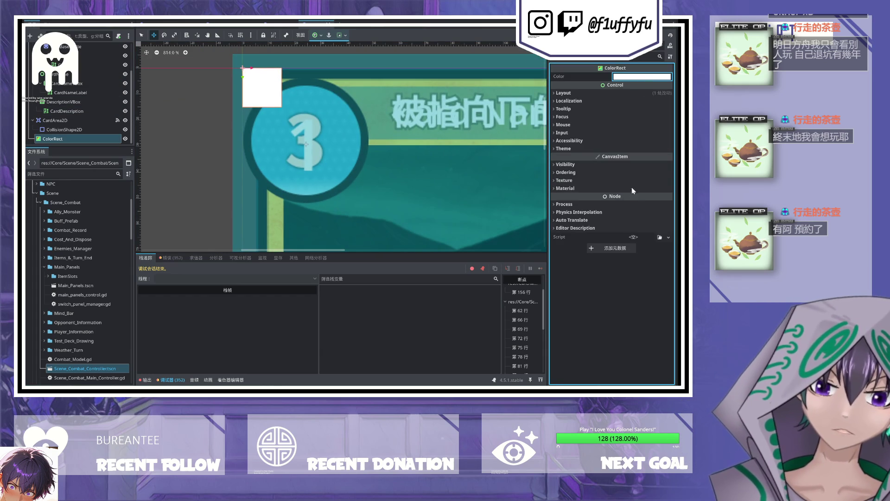
{"action": "left_click", "coordinate": [328, 136]}
{"action": "left_click_drag", "start_coordinate": [264, 90], "coordinate": [309, 129]}
{"action": "mouse_move", "coordinate": [69, 139]}
{"action": "left_mouse_down"}
{"action": "mouse_move", "coordinate": [82, 115]}
{"action": "mouse_move", "coordinate": [73, 93]}
{"action": "left_mouse_up"}
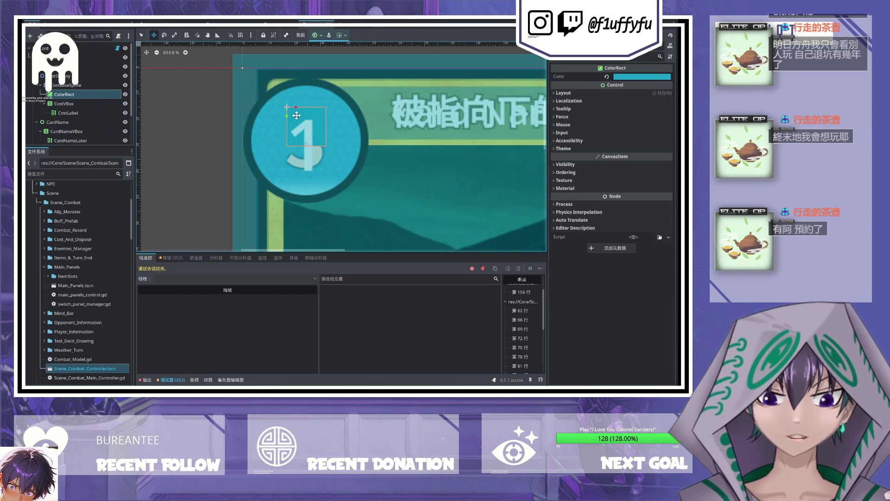
{"action": "left_click_drag", "start_coordinate": [297, 119], "coordinate": [291, 119]}
Step: Stretch the teal rectangle taller to cover the number, then reselect it and the cost badge
{"action": "left_click", "coordinate": [175, 34]}
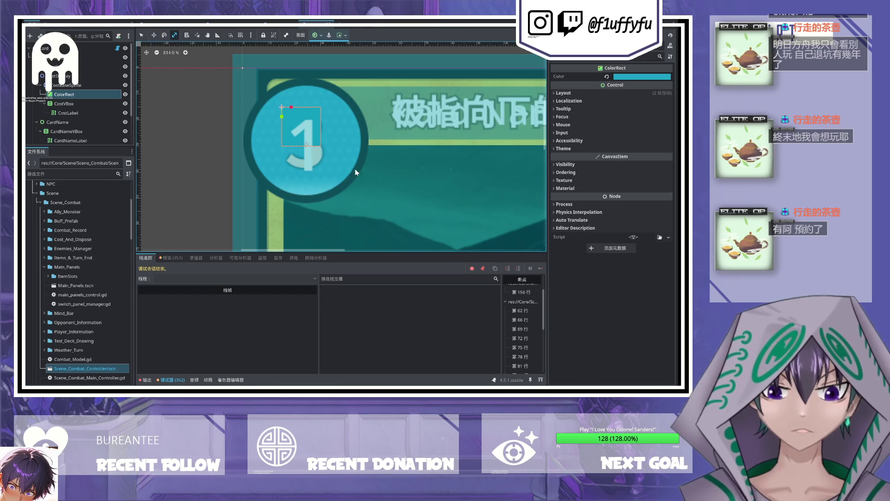
{"action": "mouse_move", "coordinate": [283, 119]}
{"action": "left_mouse_down"}
{"action": "mouse_move", "coordinate": [283, 135]}
{"action": "mouse_move", "coordinate": [294, 108]}
{"action": "mouse_move", "coordinate": [332, 138]}
{"action": "mouse_move", "coordinate": [303, 114]}
{"action": "left_mouse_up"}
{"action": "key", "text": "w"}
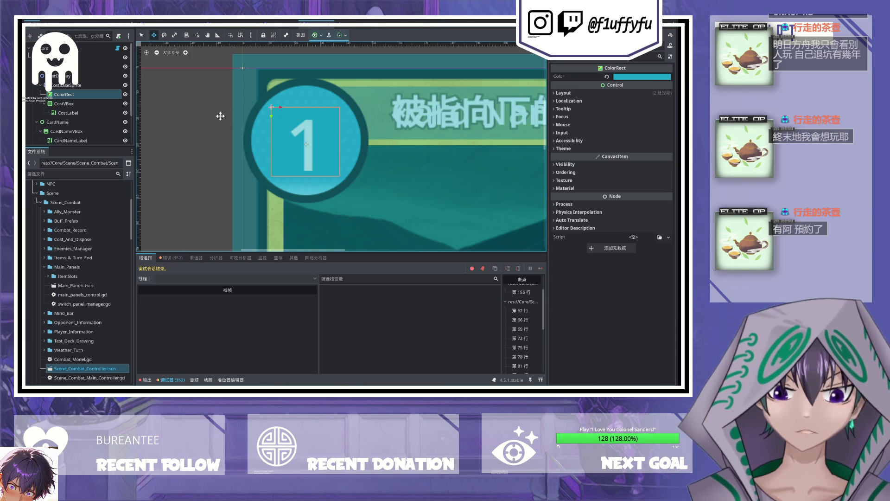
{"action": "scroll", "coordinate": [235, 121], "scroll_direction": "down", "scroll_amount": 2}
{"action": "scroll", "coordinate": [238, 99], "scroll_direction": "right", "scroll_amount": 5}
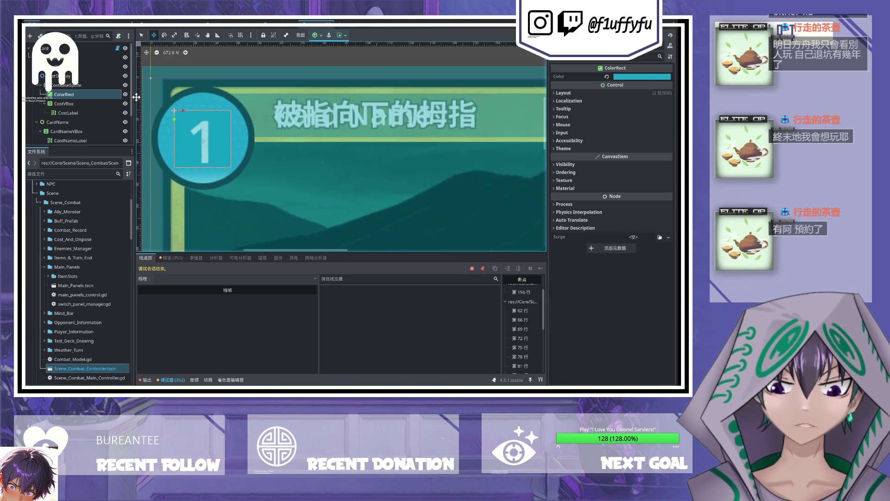
{"action": "left_click", "coordinate": [64, 95]}
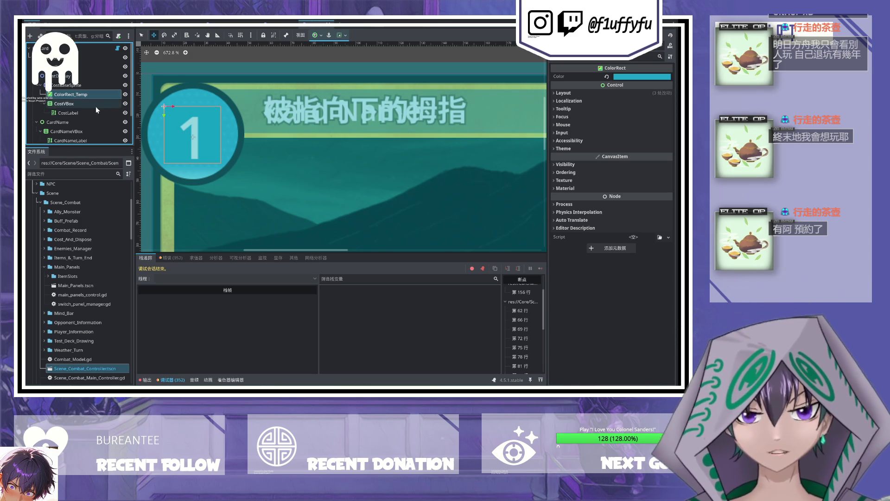
{"action": "left_click", "coordinate": [70, 85]}
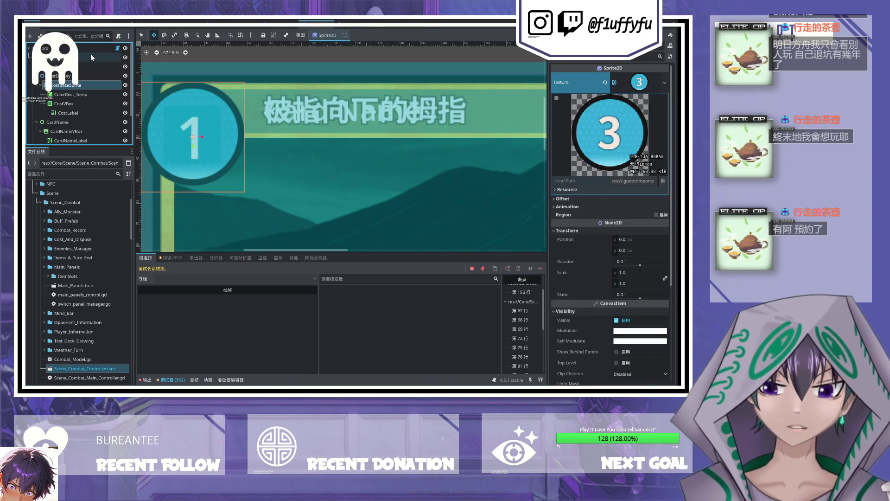
Step: Reorder ColorRect_Temp in the scene tree and hide CardArea2D
{"action": "left_click", "coordinate": [91, 55]}
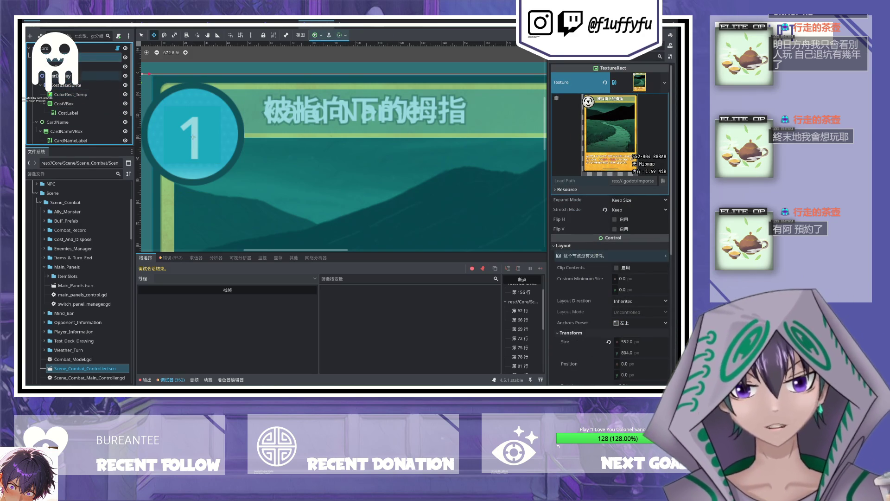
{"action": "left_click", "coordinate": [70, 94]}
{"action": "mouse_move", "coordinate": [70, 94]}
{"action": "left_mouse_down"}
{"action": "mouse_move", "coordinate": [80, 142]}
{"action": "mouse_move", "coordinate": [82, 64]}
{"action": "left_mouse_up"}
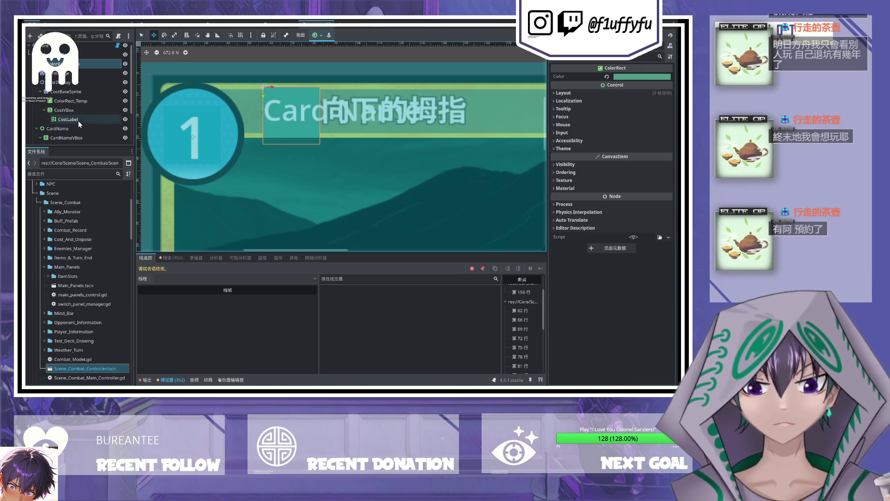
{"action": "scroll", "coordinate": [121, 134], "scroll_direction": "down", "scroll_amount": 3}
{"action": "left_click", "coordinate": [125, 130]}
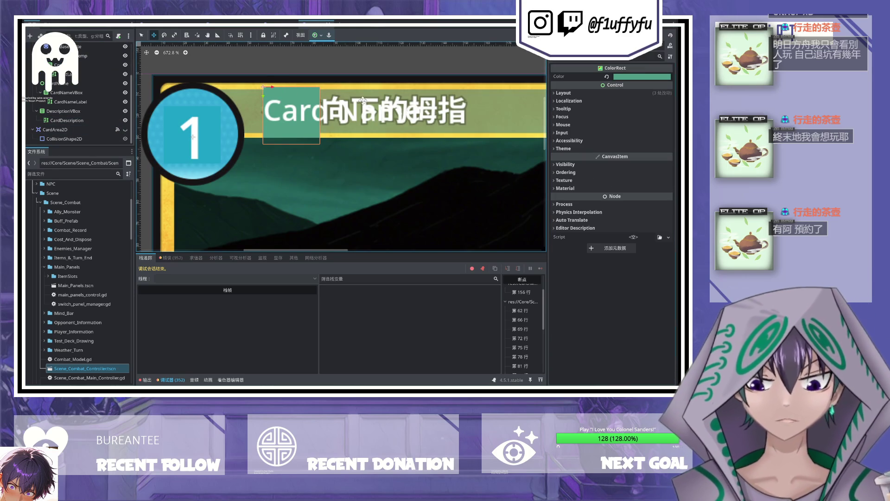
Step: Colour a rectangle olive green from the title bar and stretch it across the name banner
{"action": "left_click", "coordinate": [626, 81]}
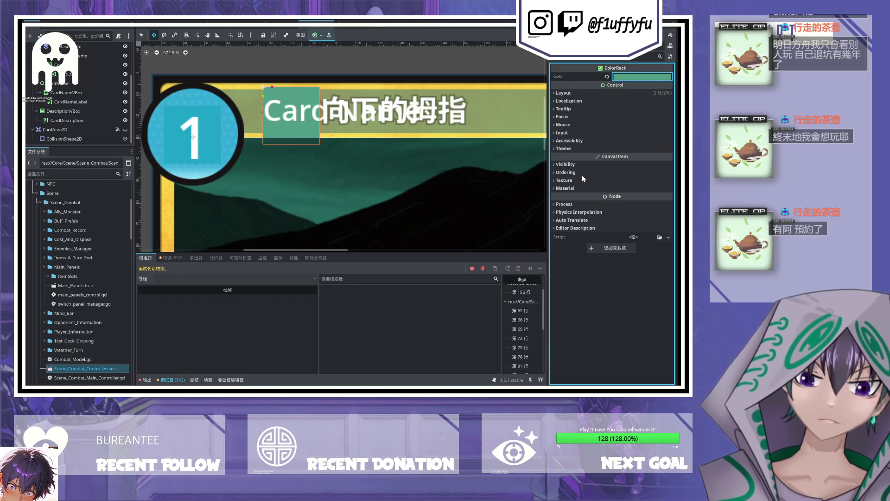
{"action": "left_click", "coordinate": [502, 135]}
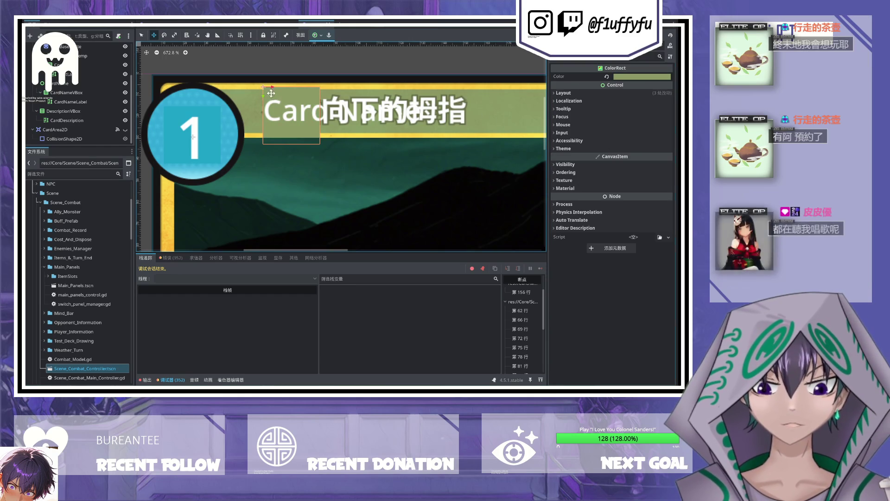
{"action": "left_click_drag", "start_coordinate": [273, 96], "coordinate": [257, 98]}
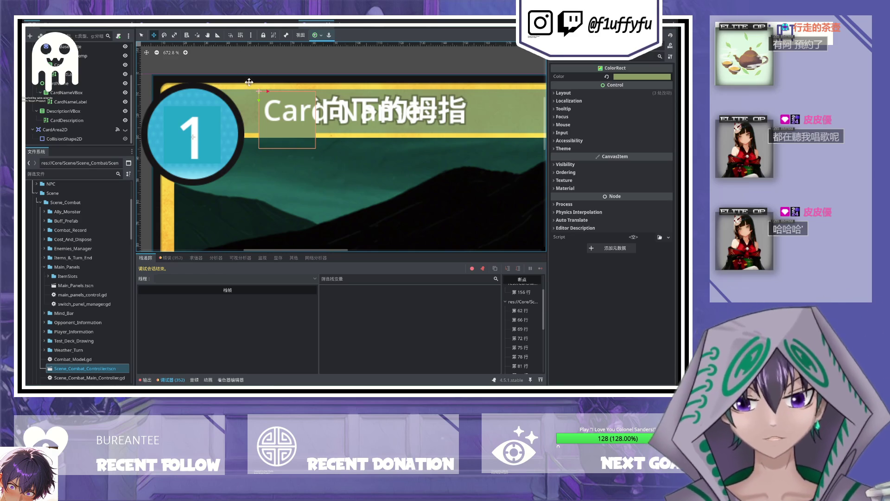
{"action": "left_click", "coordinate": [166, 35]}
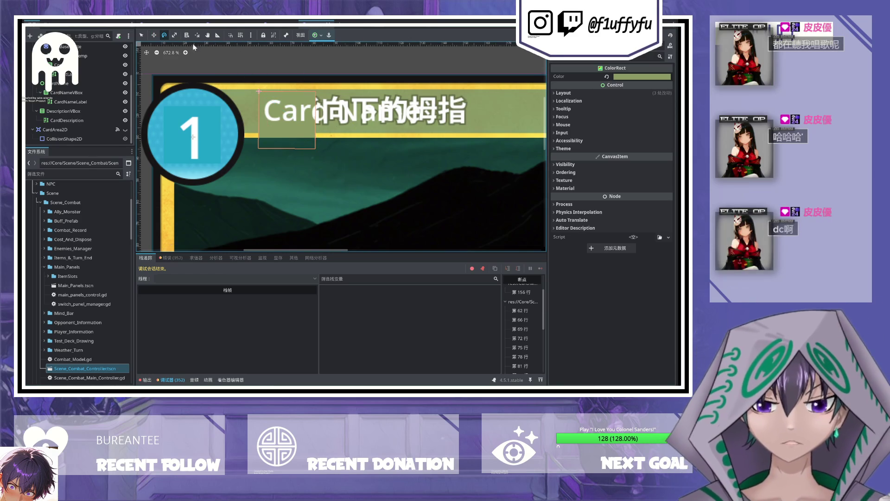
{"action": "left_click", "coordinate": [175, 35]}
{"action": "mouse_move", "coordinate": [314, 124]}
{"action": "left_mouse_down"}
{"action": "mouse_move", "coordinate": [530, 113]}
{"action": "mouse_move", "coordinate": [430, 110]}
{"action": "mouse_move", "coordinate": [449, 115]}
{"action": "left_mouse_up"}
{"action": "scroll", "coordinate": [359, 119], "scroll_direction": "down", "scroll_amount": 3}
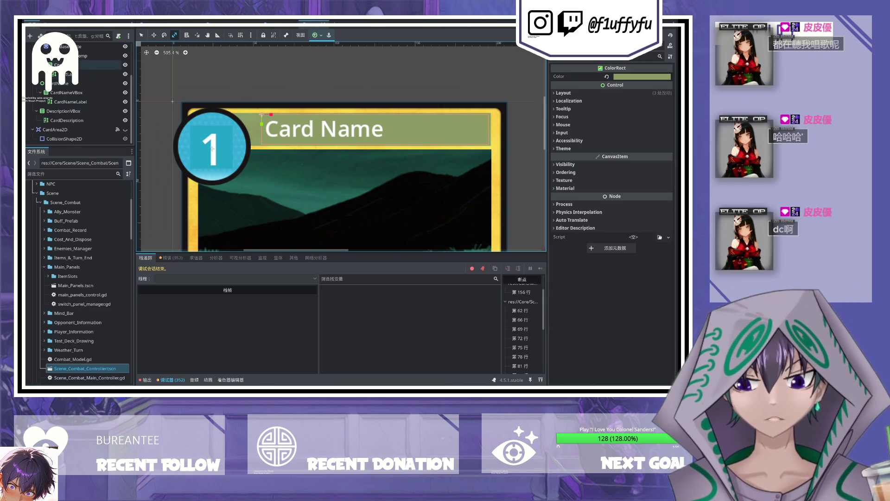
{"action": "left_click", "coordinate": [95, 57]}
{"action": "scroll", "coordinate": [70, 98], "scroll_direction": "up", "scroll_amount": 3}
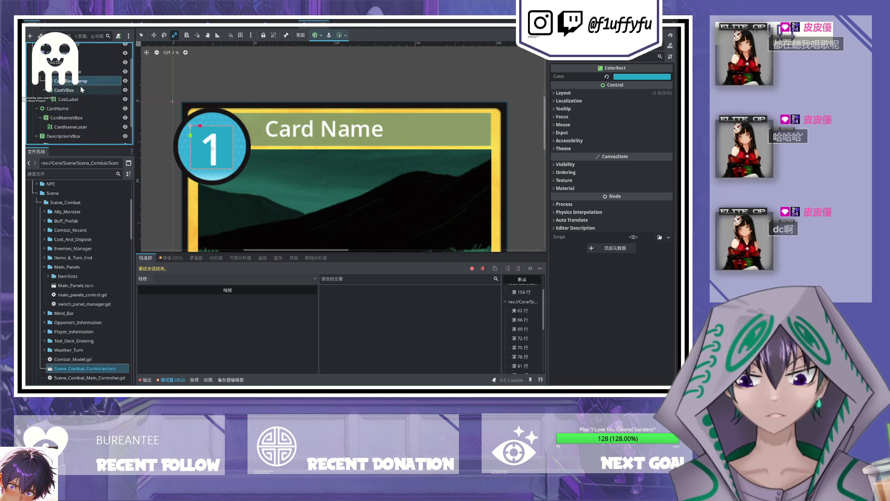
Step: Resample the badge rectangle's teal for a closer match and save the card scene
{"action": "left_click", "coordinate": [643, 79]}
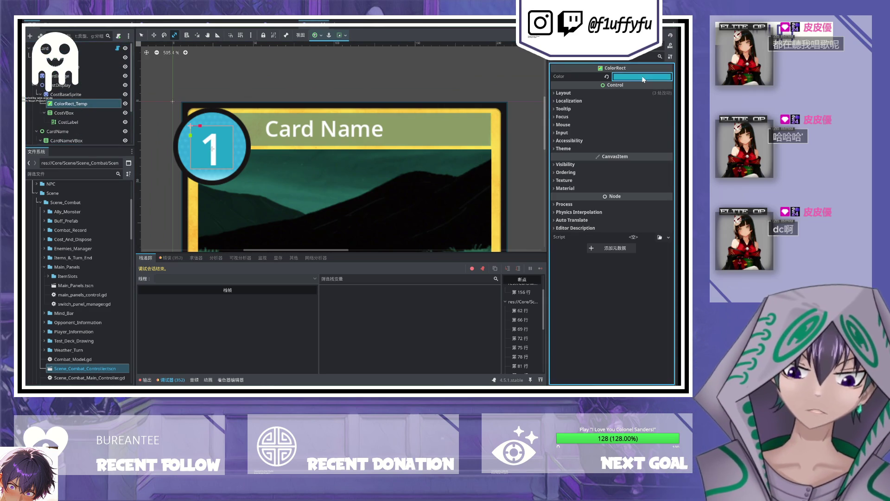
{"action": "left_click", "coordinate": [235, 140]}
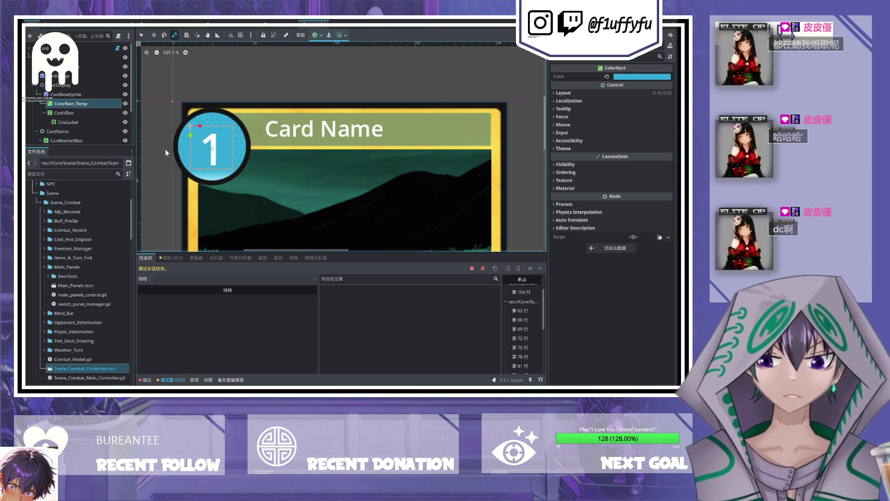
{"action": "left_click", "coordinate": [141, 36]}
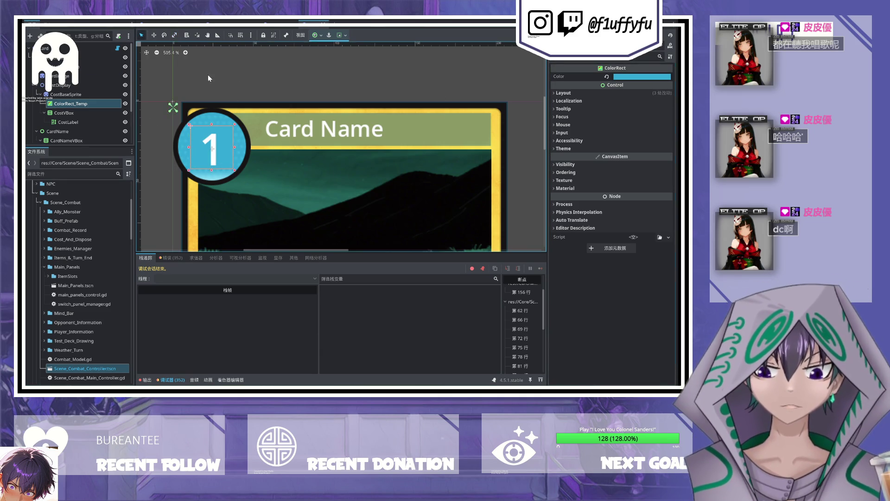
{"action": "left_click", "coordinate": [208, 74]}
{"action": "scroll", "coordinate": [324, 172], "scroll_direction": "down", "scroll_amount": 5}
{"action": "left_click_drag", "start_coordinate": [323, 144], "coordinate": [260, 74]}
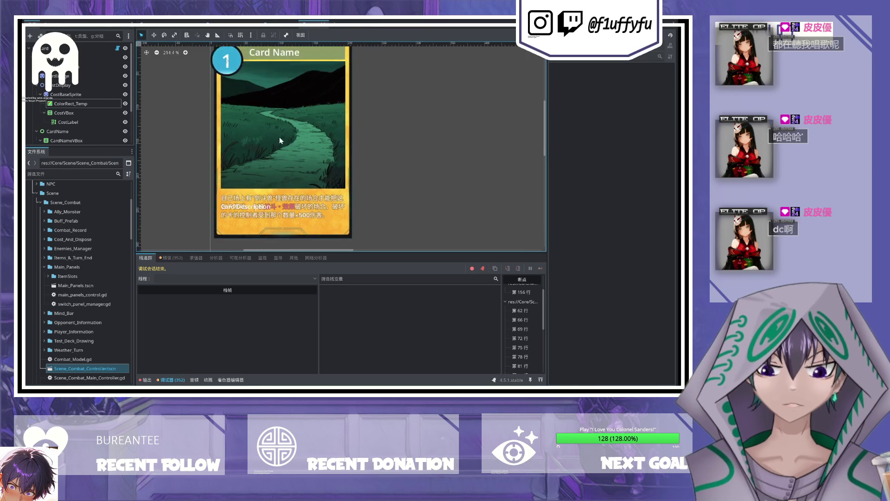
{"action": "scroll", "coordinate": [279, 138], "scroll_direction": "up", "scroll_amount": 4}
{"action": "key", "text": "ctrl+s"}
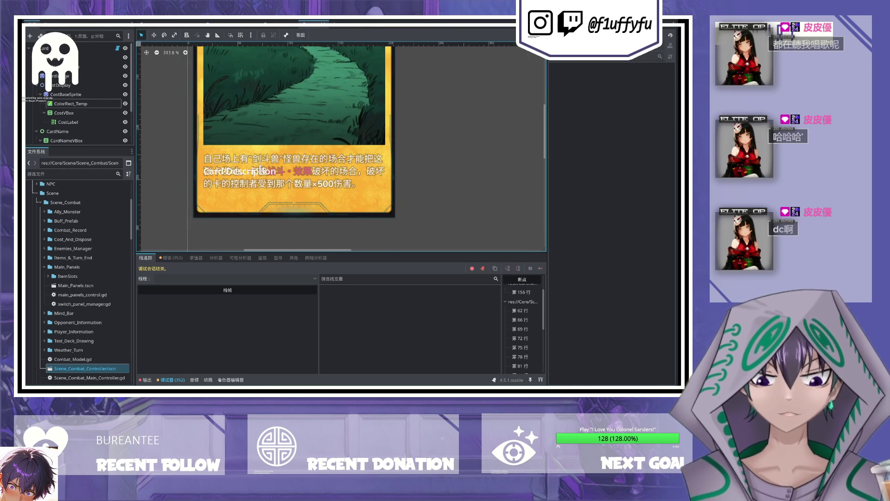
Step: Duplicate the olive title rectangle and move the copy onto the description area
{"action": "left_click", "coordinate": [93, 66]}
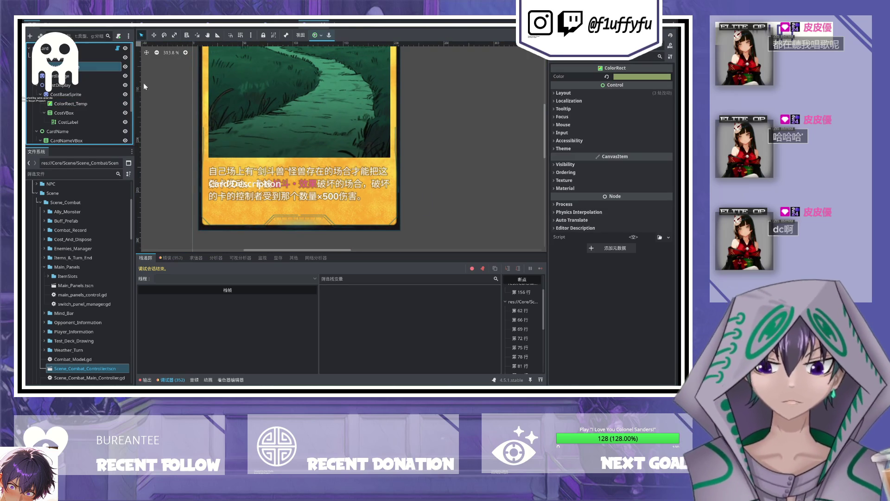
{"action": "key", "text": "ctrl+d"}
{"action": "scroll", "coordinate": [267, 103], "scroll_direction": "down", "scroll_amount": 3}
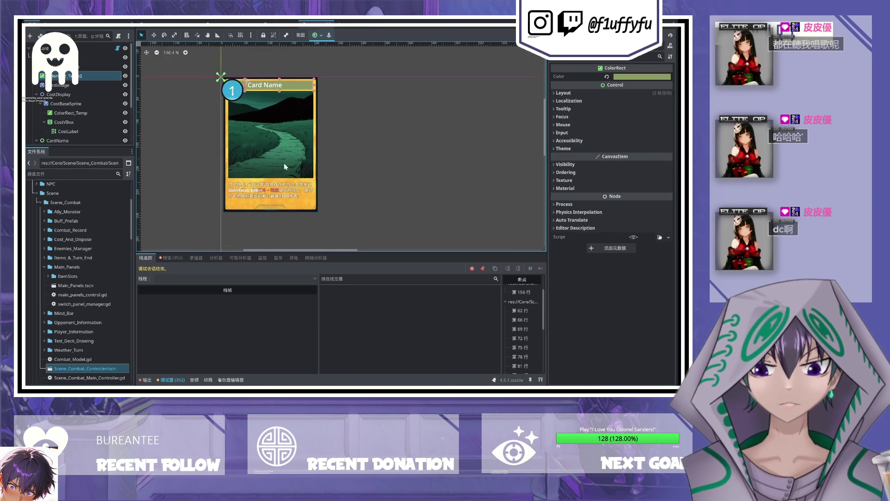
{"action": "left_click", "coordinate": [153, 36]}
{"action": "left_click_drag", "start_coordinate": [305, 88], "coordinate": [288, 195]}
{"action": "scroll", "coordinate": [287, 130], "scroll_direction": "up", "scroll_amount": 3}
{"action": "scroll", "coordinate": [288, 130], "scroll_direction": "up", "scroll_amount": 3}
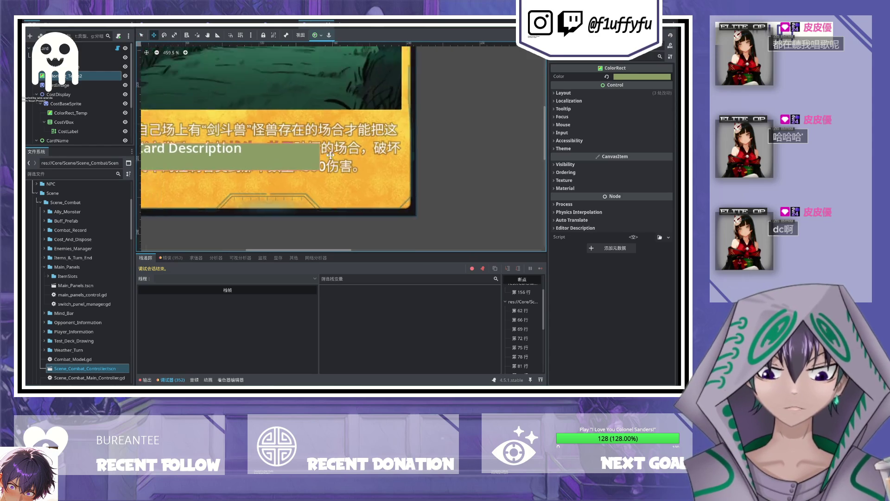
Step: Make the copy orange and enlarge it over the description text, then run the game
{"action": "left_click", "coordinate": [630, 77]}
{"action": "mouse_move", "coordinate": [350, 176]}
{"action": "left_mouse_down"}
{"action": "mouse_move", "coordinate": [332, 168]}
{"action": "mouse_move", "coordinate": [342, 133]}
{"action": "mouse_move", "coordinate": [419, 162]}
{"action": "mouse_move", "coordinate": [424, 146]}
{"action": "mouse_move", "coordinate": [424, 165]}
{"action": "left_mouse_up"}
{"action": "left_click", "coordinate": [174, 35]}
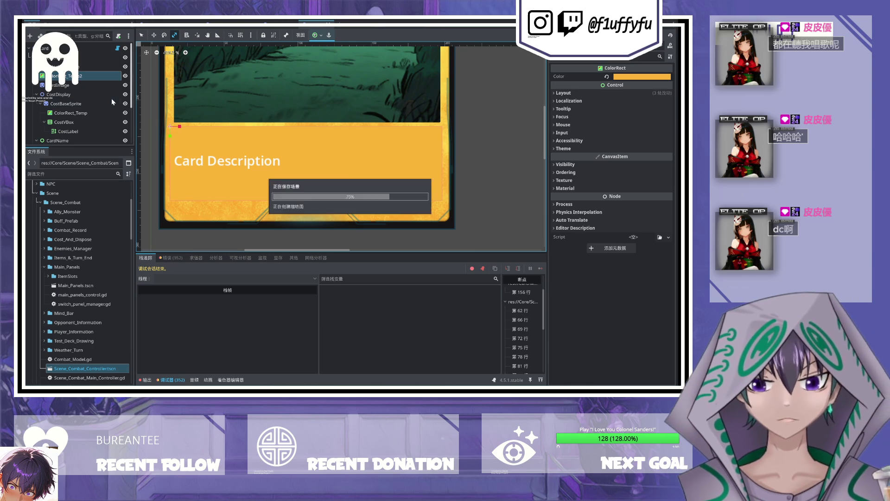
{"action": "scroll", "coordinate": [202, 123], "scroll_direction": "down", "scroll_amount": 4}
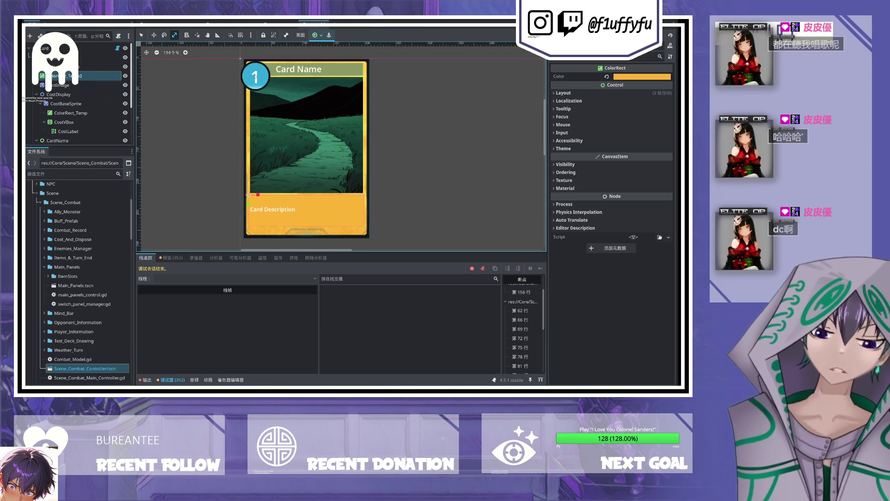
{"action": "key", "text": "F5"}
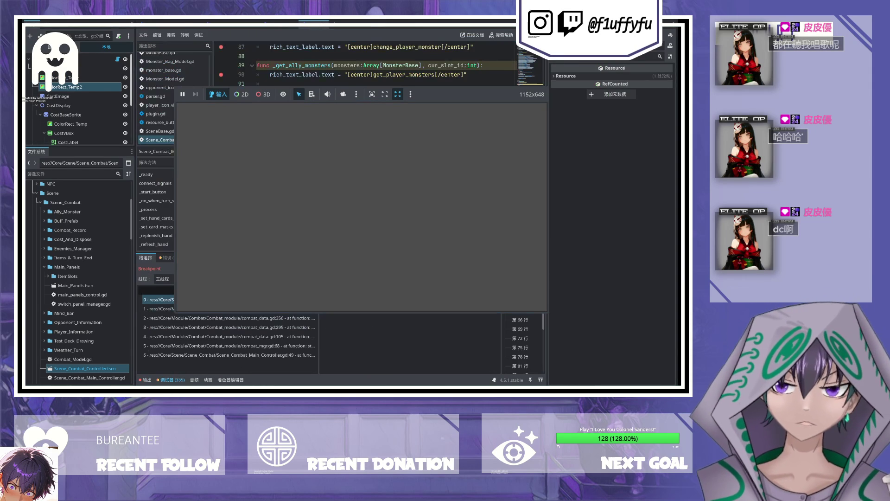
Step: Continue past both breakpoints with F12 until the debug session ends
{"action": "key", "text": "F12"}
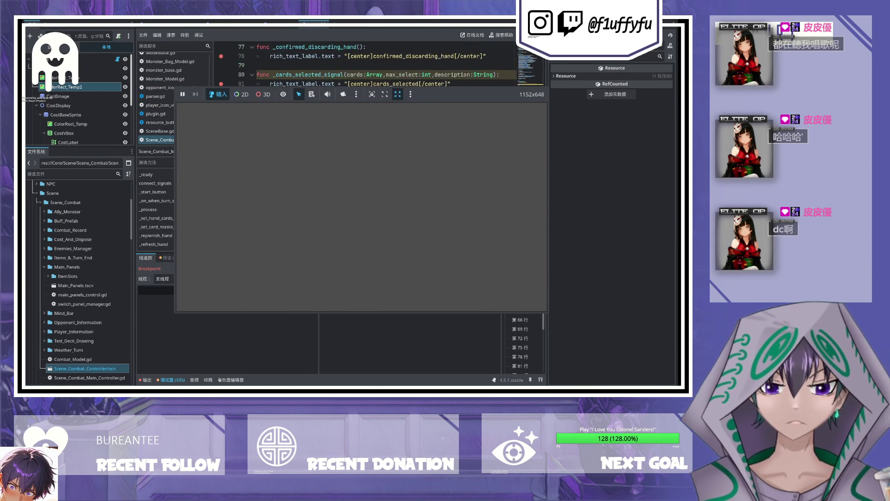
{"action": "key", "text": "F12"}
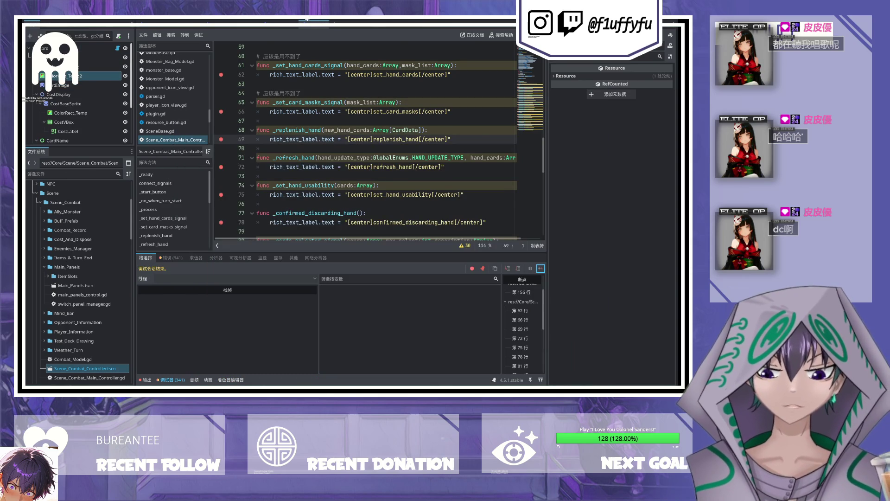
Step: Return to the card scene's 2D view and select the ColorRect_Temp node
{"action": "left_click", "coordinate": [305, 19]}
{"action": "scroll", "coordinate": [93, 111], "scroll_direction": "down", "scroll_amount": 3}
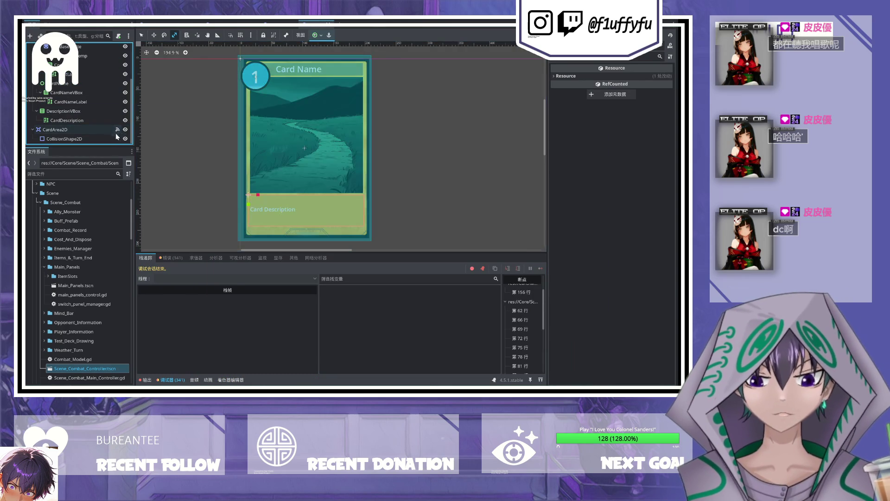
{"action": "scroll", "coordinate": [282, 71], "scroll_direction": "up", "scroll_amount": 2}
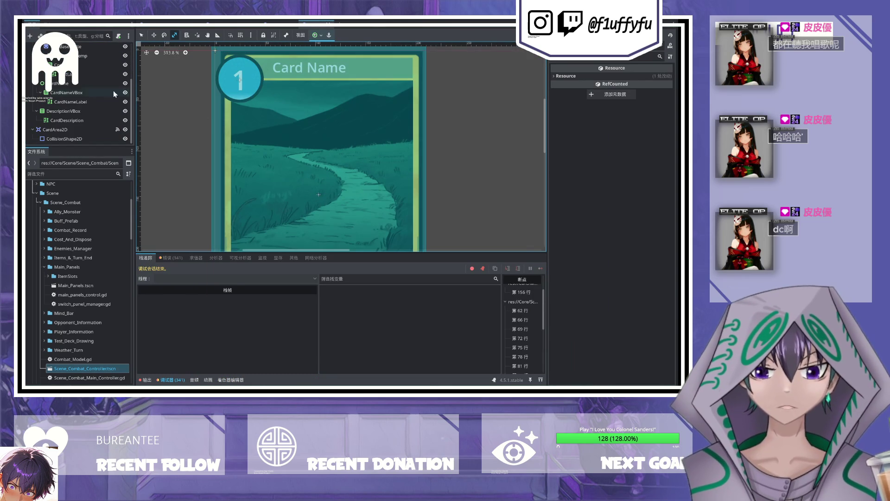
{"action": "scroll", "coordinate": [88, 66], "scroll_direction": "up", "scroll_amount": 3}
{"action": "left_click", "coordinate": [73, 113]}
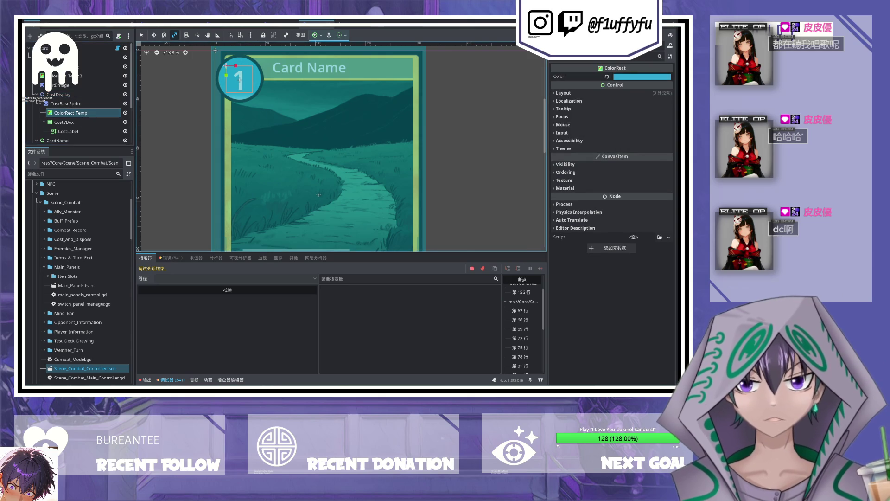
Step: In card.gd, wrap line 46's cost label text str(_cost) in [center] and [/center] tags
{"action": "left_click", "coordinate": [330, 22]}
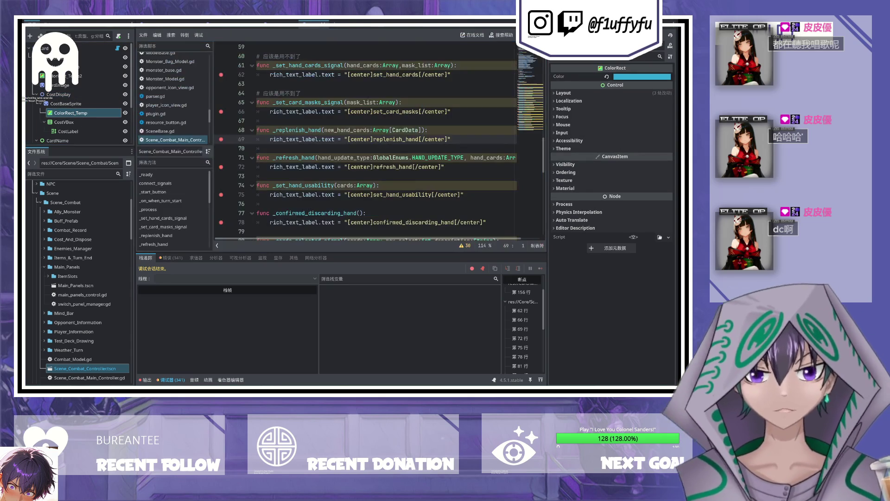
{"action": "left_click", "coordinate": [118, 48]}
{"action": "scroll", "coordinate": [353, 145], "scroll_direction": "down", "scroll_amount": 10}
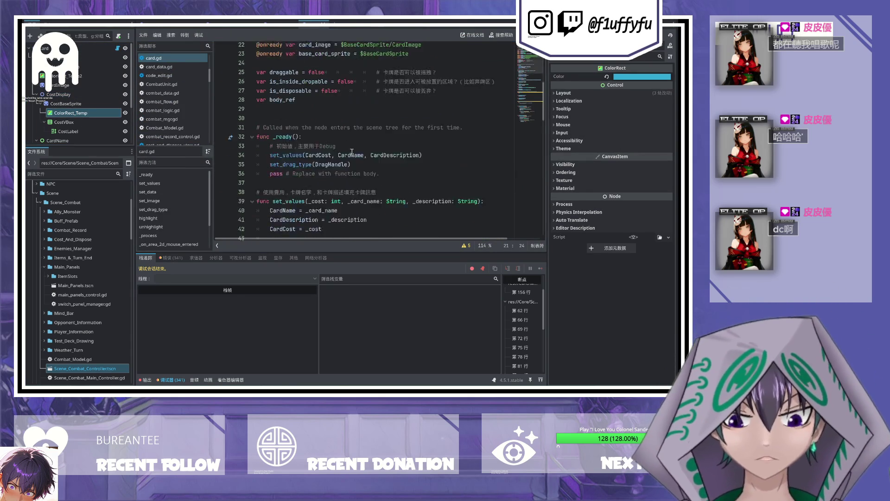
{"action": "scroll", "coordinate": [354, 144], "scroll_direction": "up", "scroll_amount": 1}
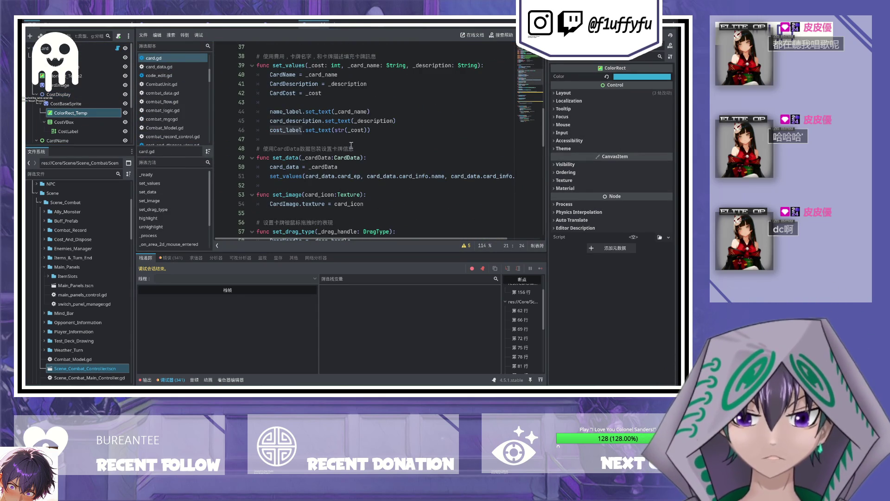
{"action": "left_click", "coordinate": [315, 130]}
{"action": "left_click", "coordinate": [334, 130]}
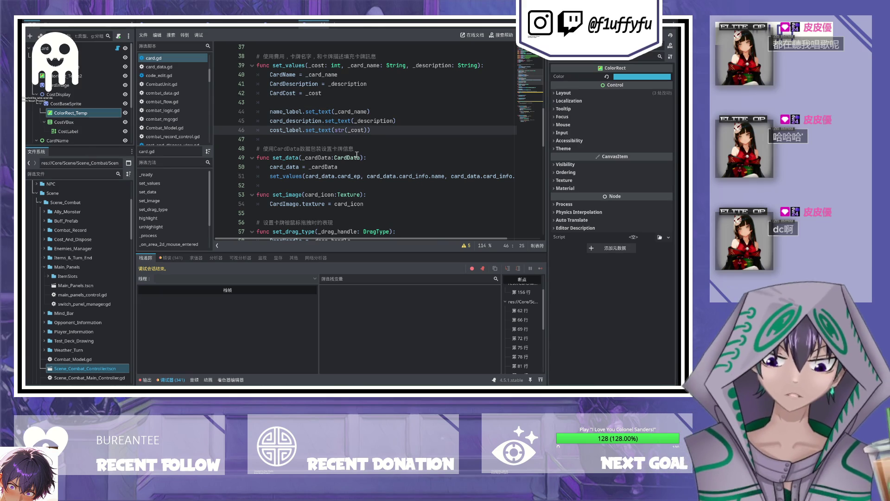
{"action": "type", "text": "\"\"center]\""}
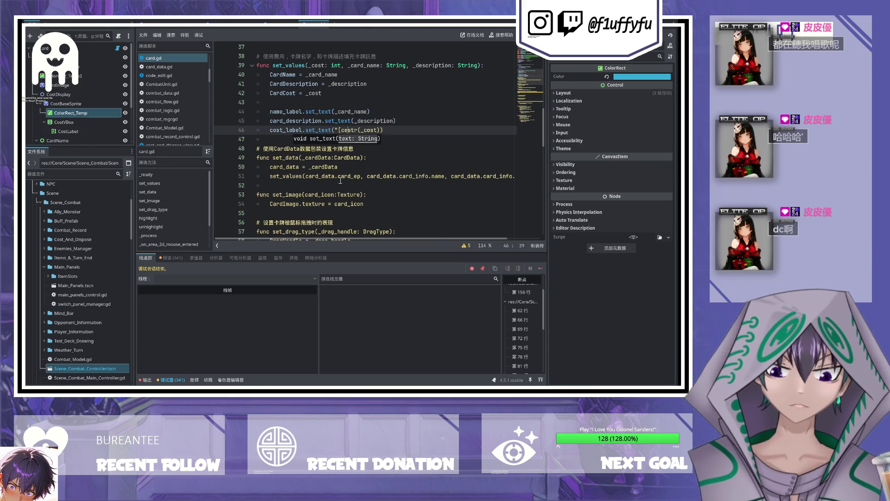
{"action": "type", "text": " +"}
{"action": "key", "text": "Right"}
{"action": "key", "text": "Right"}
{"action": "key", "text": "Right"}
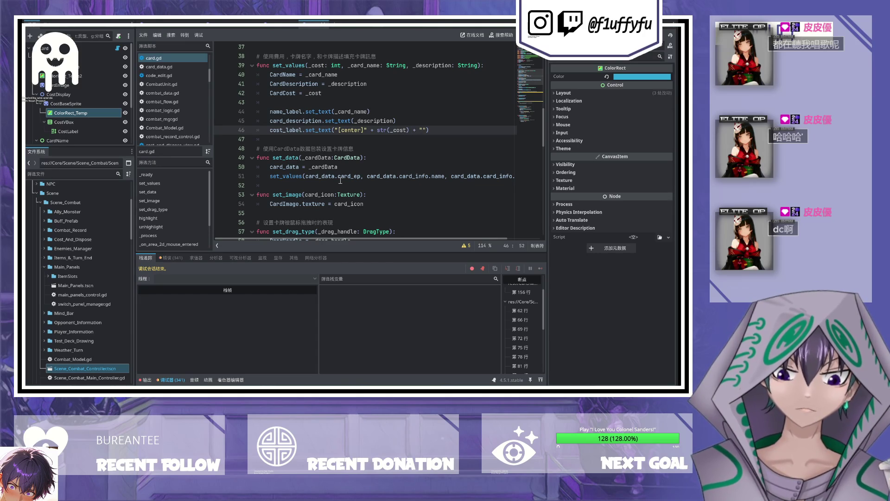
{"action": "type", "text": "[/center]\""}
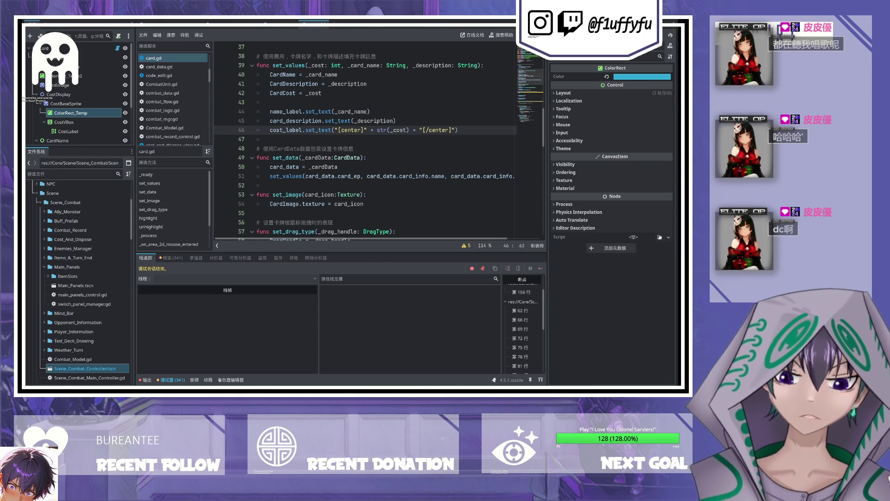
{"action": "double_click", "coordinate": [286, 112]}
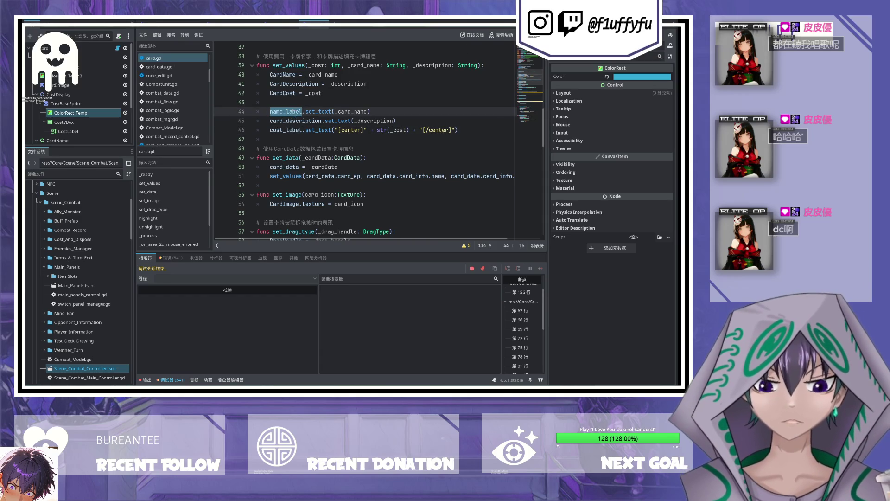
{"action": "left_click", "coordinate": [336, 111]}
{"action": "key", "text": "ctrl+F1"}
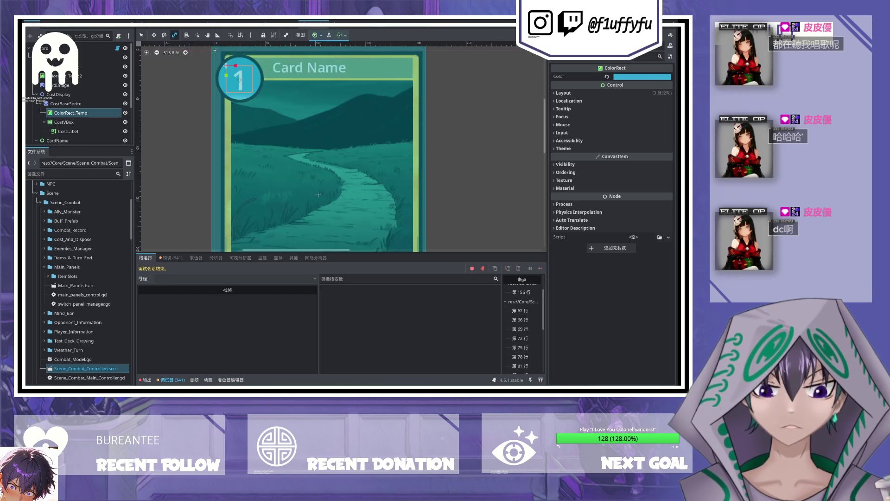
Step: Review CardNameLabel's Card Name text and 252×50 size, then select CardNameVBox
{"action": "left_click", "coordinate": [66, 132]}
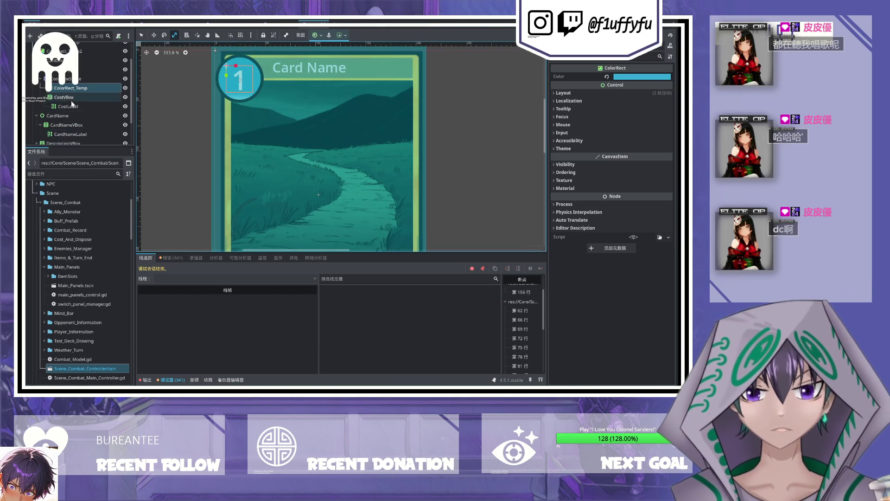
{"action": "scroll", "coordinate": [74, 128], "scroll_direction": "down", "scroll_amount": 3}
{"action": "left_click", "coordinate": [69, 109]}
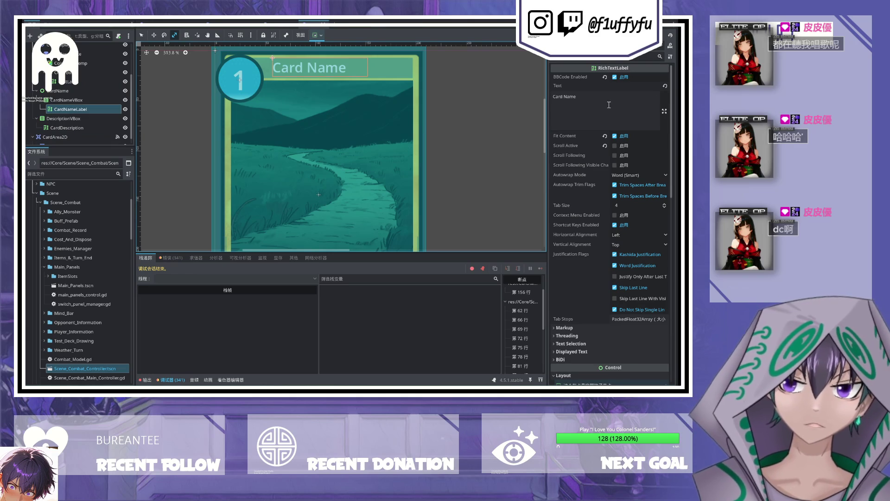
{"action": "left_click", "coordinate": [603, 96]}
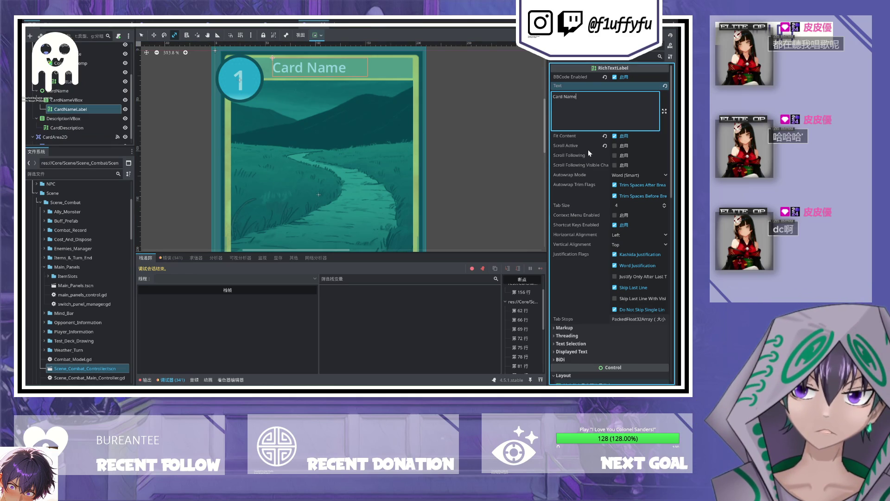
{"action": "left_click", "coordinate": [84, 109]}
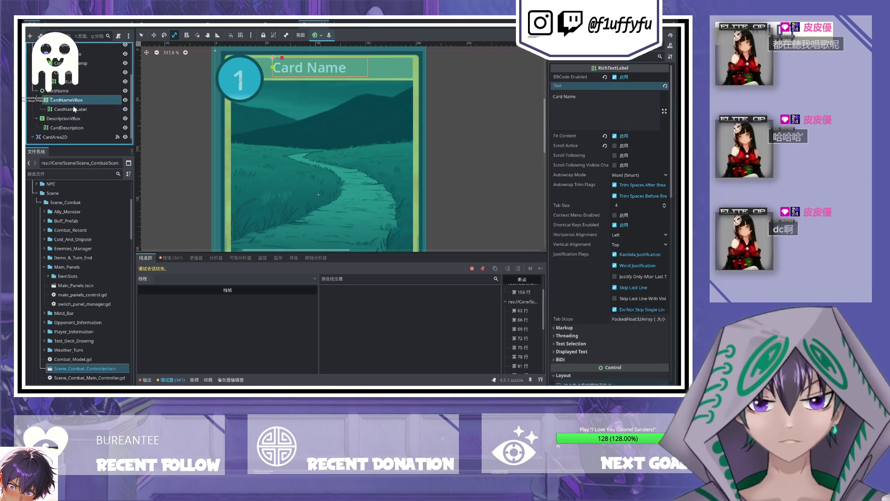
{"action": "scroll", "coordinate": [297, 93], "scroll_direction": "up", "scroll_amount": 3}
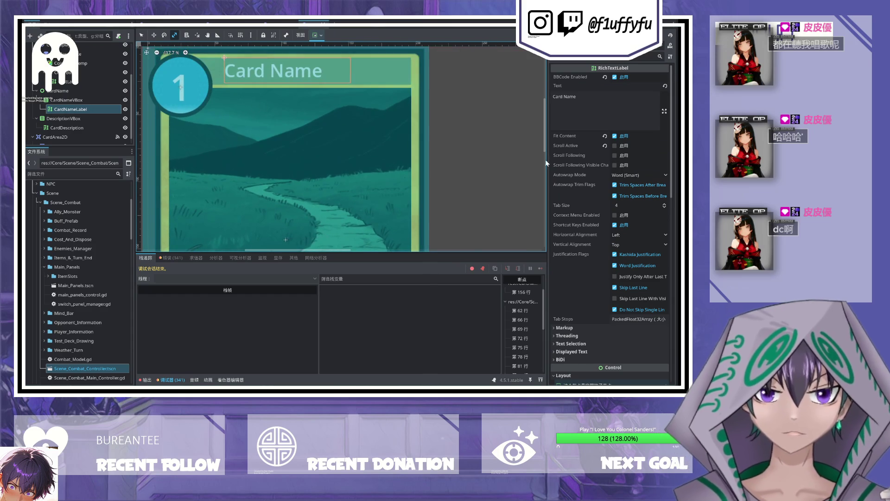
{"action": "scroll", "coordinate": [585, 249], "scroll_direction": "down", "scroll_amount": 10}
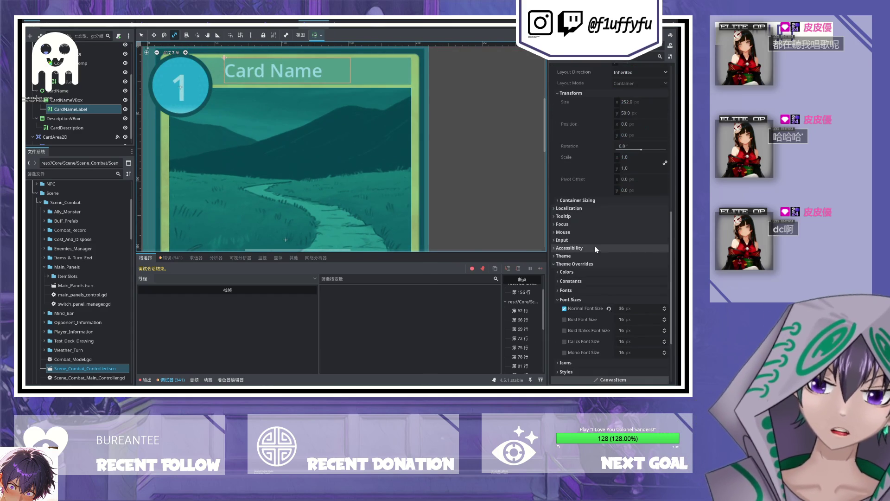
{"action": "left_click", "coordinate": [627, 100]}
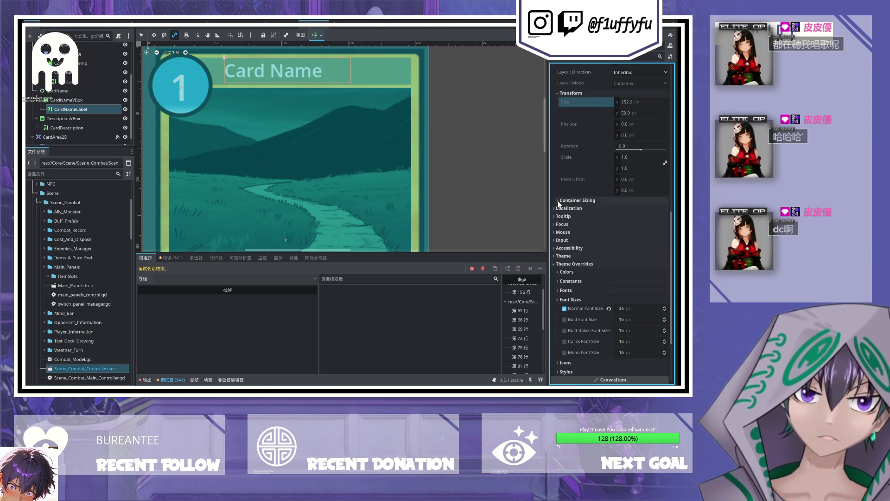
{"action": "left_click", "coordinate": [104, 101]}
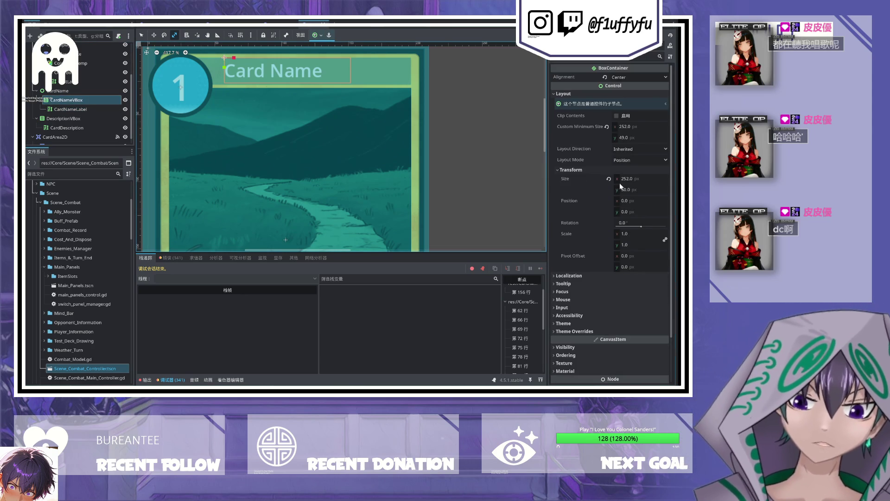
Step: Widen the card name box to about 291 px and nudge the CardName box into place
{"action": "left_click_drag", "start_coordinate": [626, 181], "coordinate": [658, 181]}
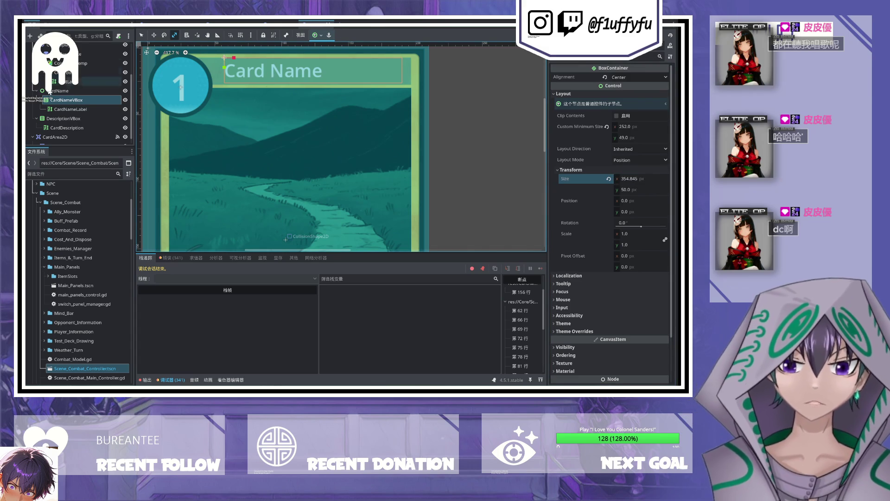
{"action": "left_click", "coordinate": [65, 91]}
{"action": "key", "text": "w"}
{"action": "left_click_drag", "start_coordinate": [224, 67], "coordinate": [216, 71]}
{"action": "left_click_drag", "start_coordinate": [216, 70], "coordinate": [214, 69]}
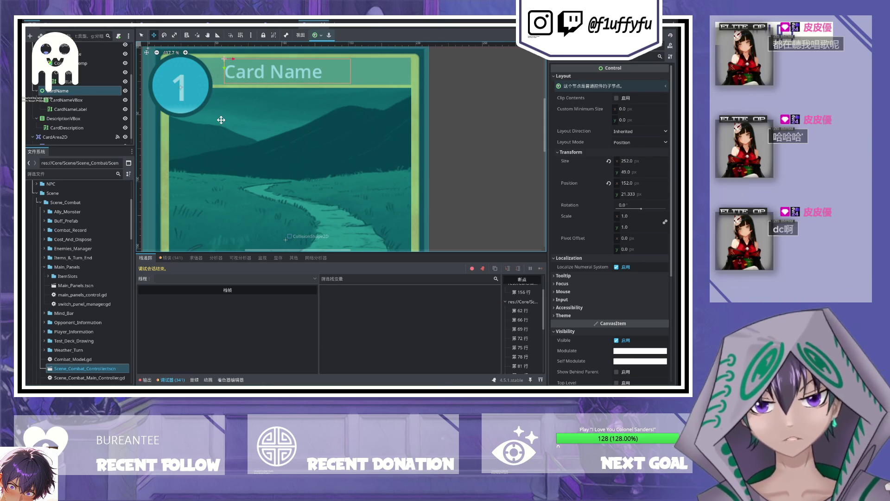
{"action": "left_click", "coordinate": [92, 99]}
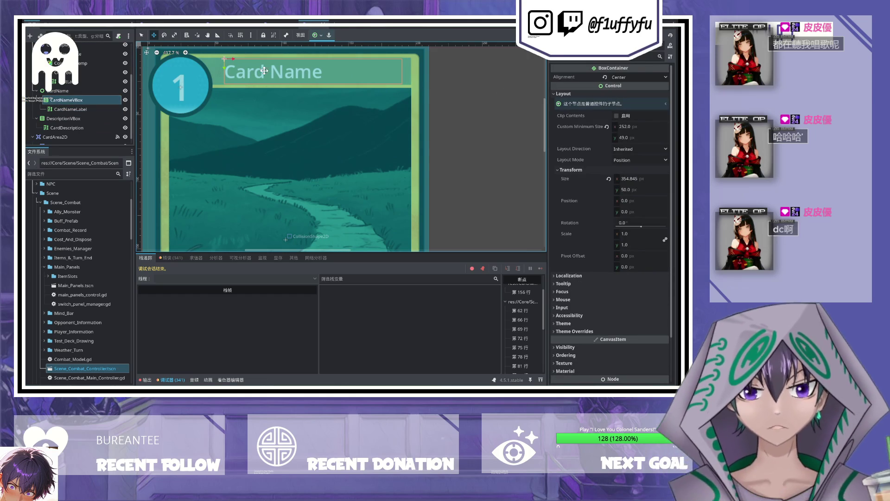
Step: Set CardNameLabel's text to [center]Card Name[/center]
{"action": "left_click", "coordinate": [79, 109]}
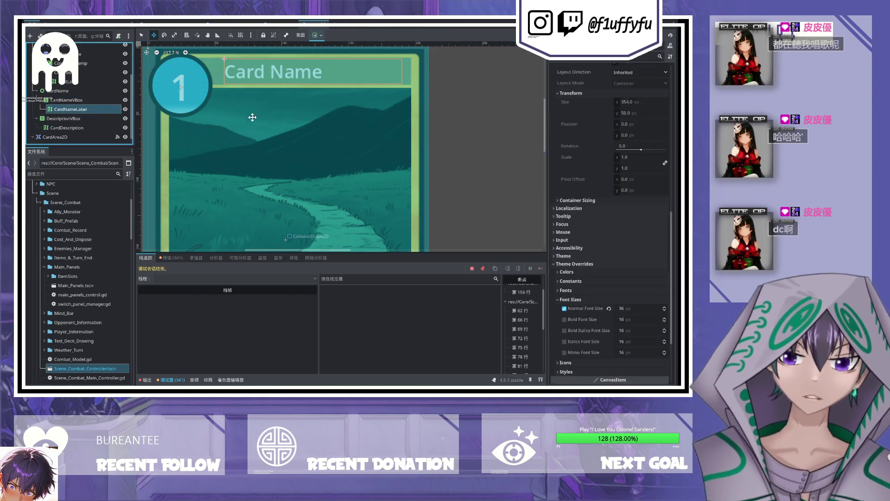
{"action": "scroll", "coordinate": [607, 185], "scroll_direction": "up", "scroll_amount": 10}
{"action": "left_click", "coordinate": [588, 105]}
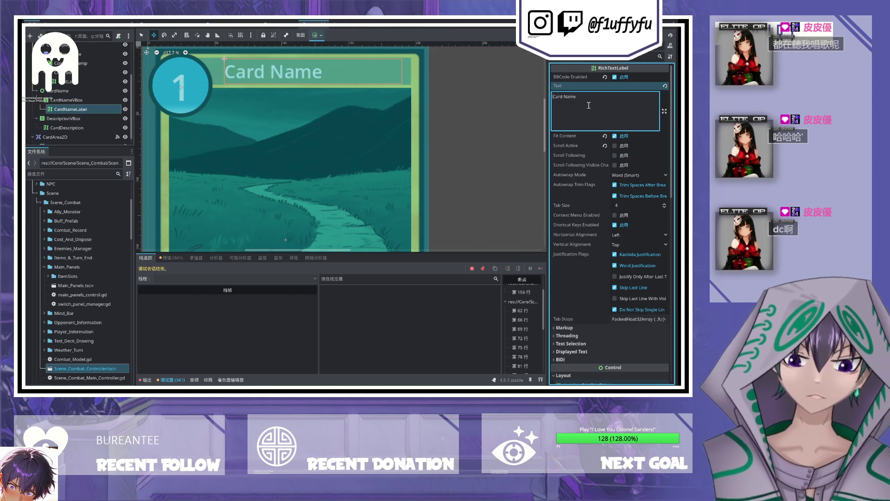
{"action": "key", "text": "Home"}
{"action": "type", "text": "[cen"}
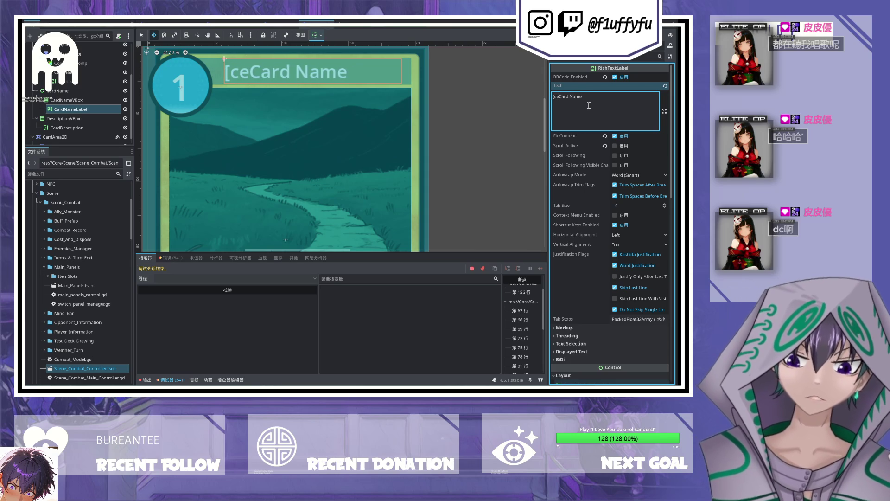
{"action": "type", "text": "ter]Card Name[/center]"}
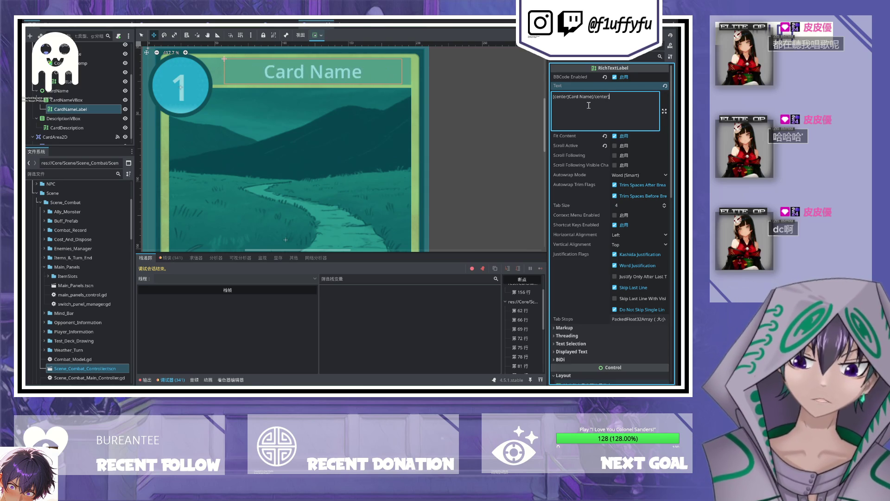
{"action": "scroll", "coordinate": [223, 140], "scroll_direction": "up", "scroll_amount": 2}
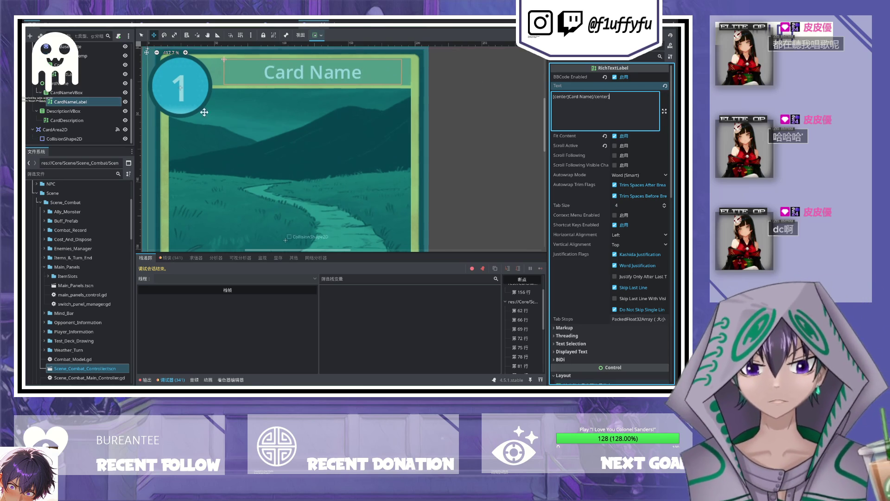
{"action": "left_click", "coordinate": [208, 88]}
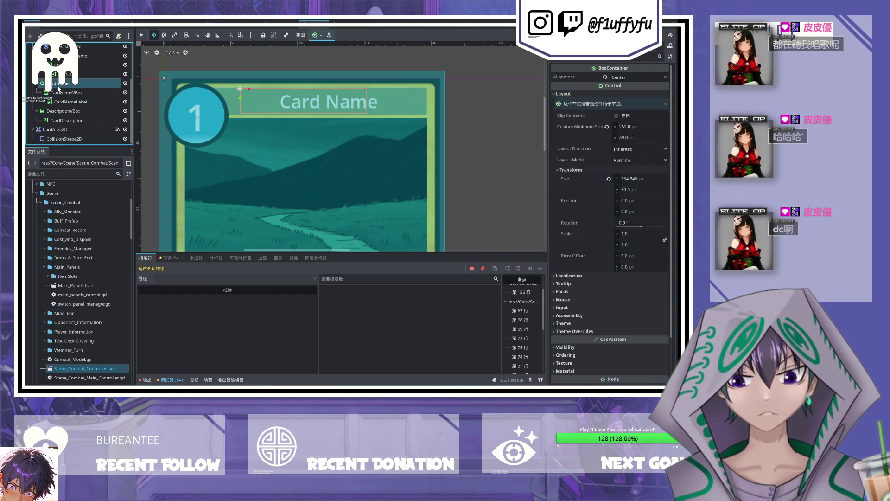
Step: Set CardNameVBox's width and custom minimum size to 355×50 and save the scene
{"action": "left_click", "coordinate": [70, 93]}
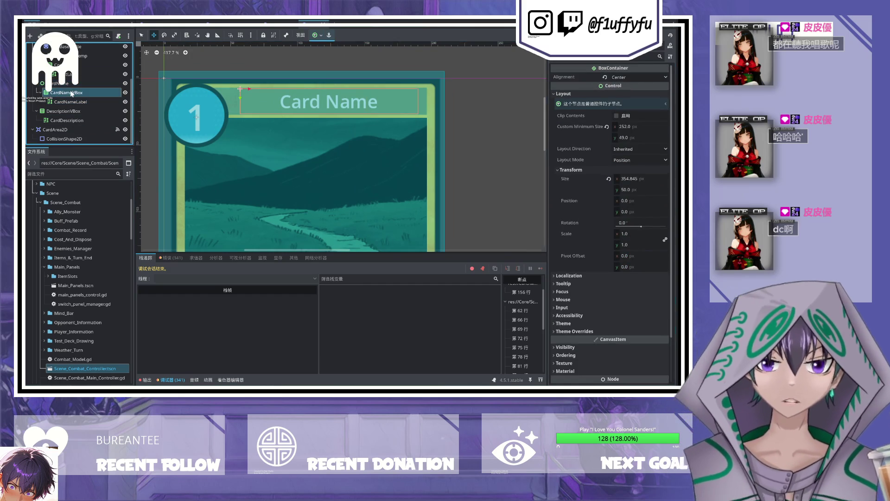
{"action": "left_click", "coordinate": [649, 179]}
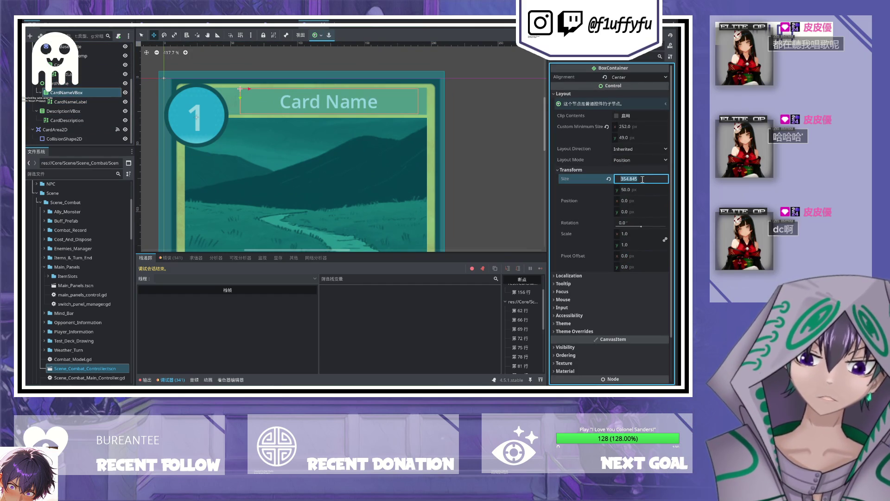
{"action": "type", "text": "355"}
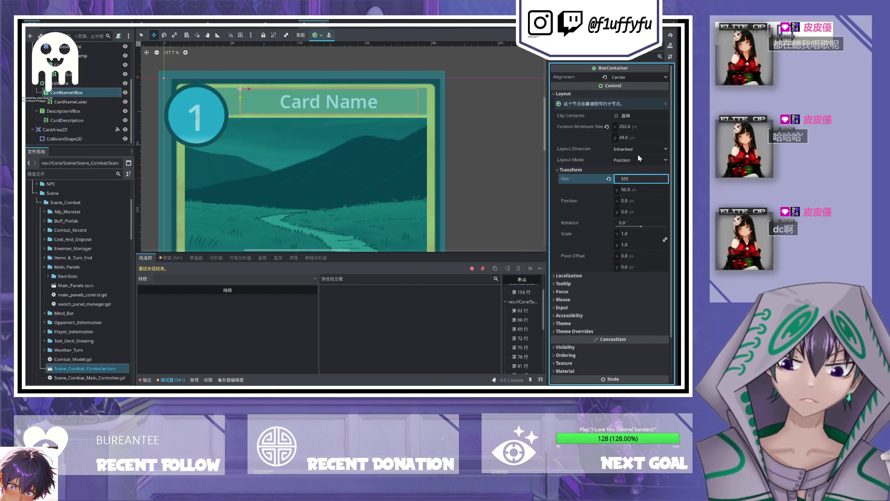
{"action": "left_click", "coordinate": [643, 128]}
{"action": "type", "text": "355"}
{"action": "left_click", "coordinate": [642, 139]}
{"action": "type", "text": "50"}
{"action": "key", "text": "Return"}
{"action": "key", "text": "ctrl+s"}
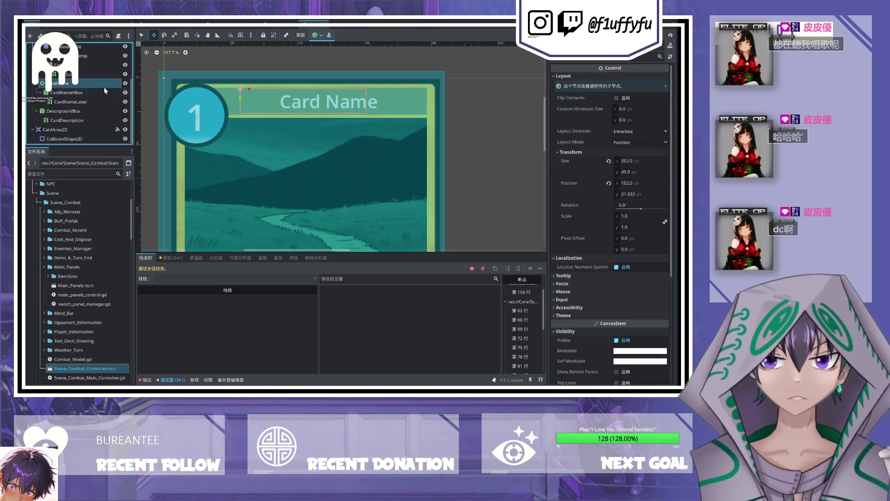
Step: Undo and redo the ColorRect_Temp removal, then size the CardName node to 355×50
{"action": "key", "text": "ctrl+z"}
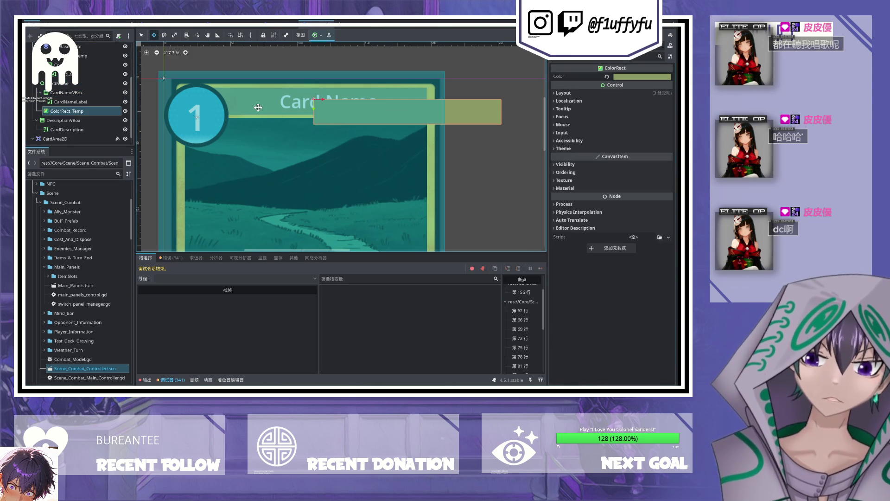
{"action": "key", "text": "ctrl+z"}
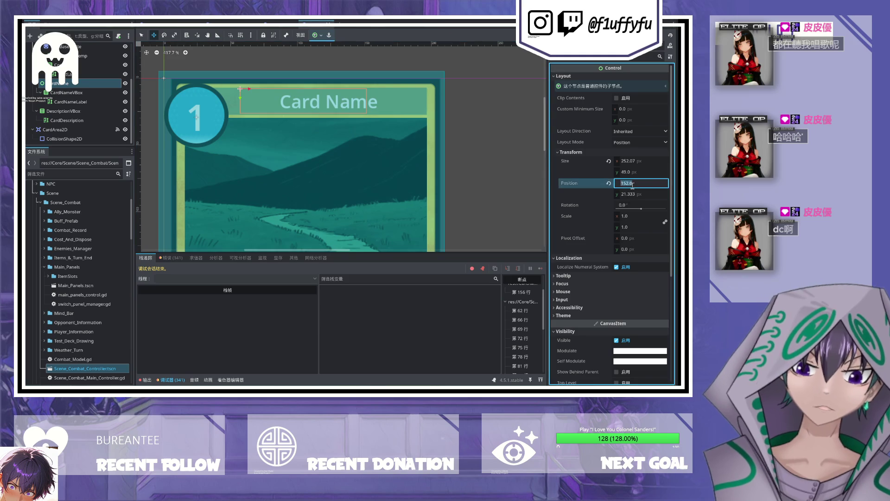
{"action": "left_click", "coordinate": [628, 161]}
{"action": "type", "text": "355"}
{"action": "left_click", "coordinate": [642, 171]}
{"action": "type", "text": "50"}
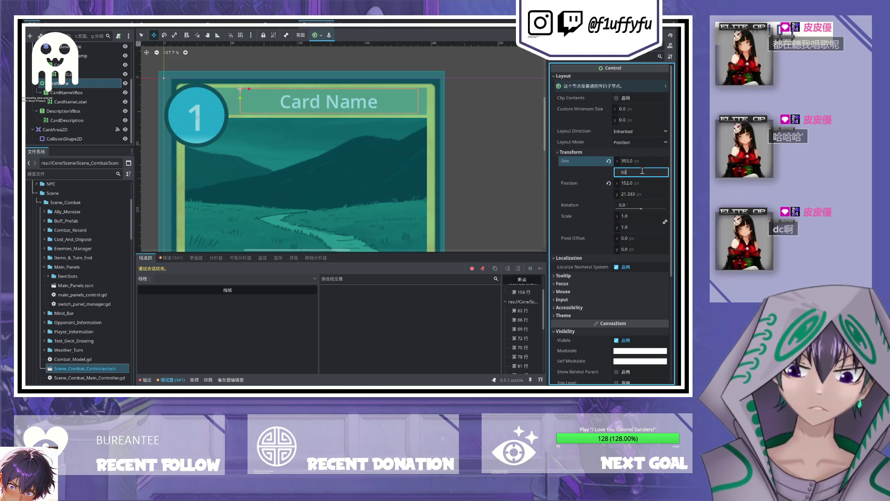
{"action": "key", "text": "Return"}
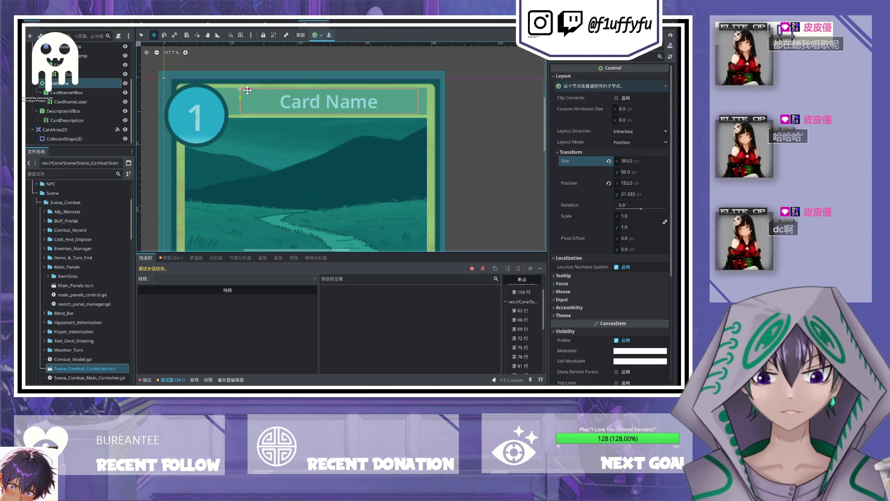
Step: Shift the CardName box left so it sits centred on the card
{"action": "left_click_drag", "start_coordinate": [248, 87], "coordinate": [226, 89]}
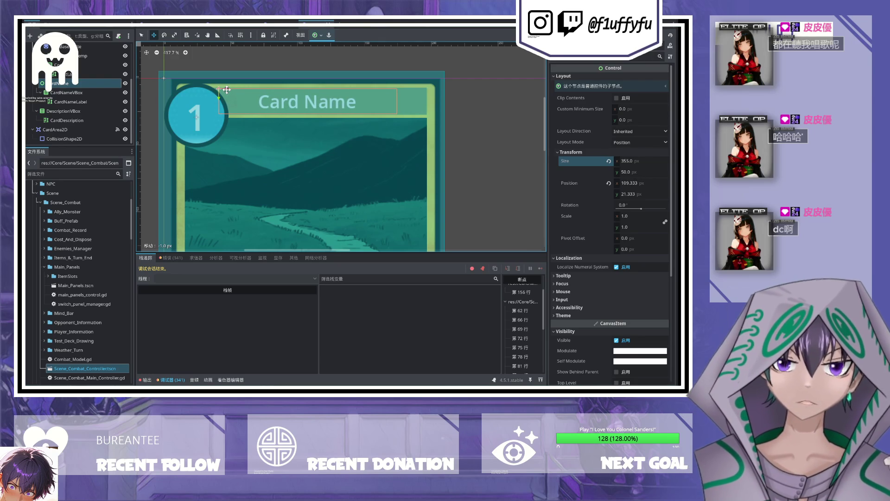
{"action": "scroll", "coordinate": [343, 119], "scroll_direction": "down", "scroll_amount": 2}
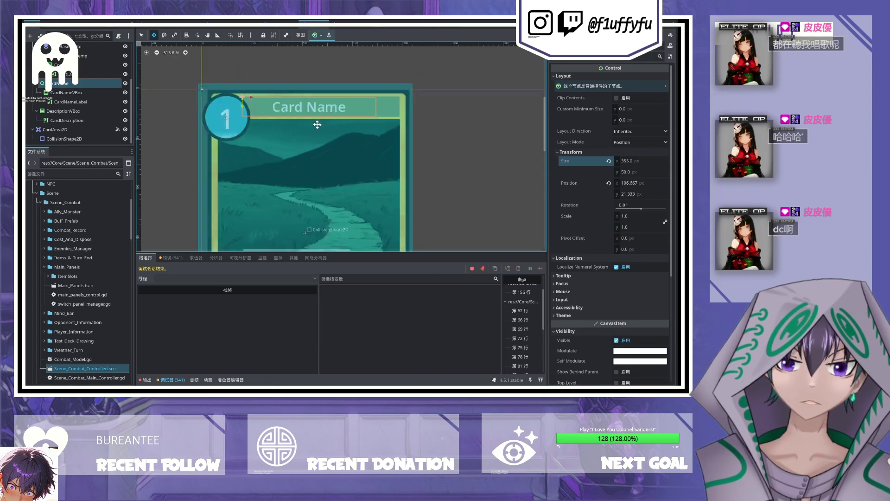
{"action": "left_click_drag", "start_coordinate": [332, 165], "coordinate": [368, 116]}
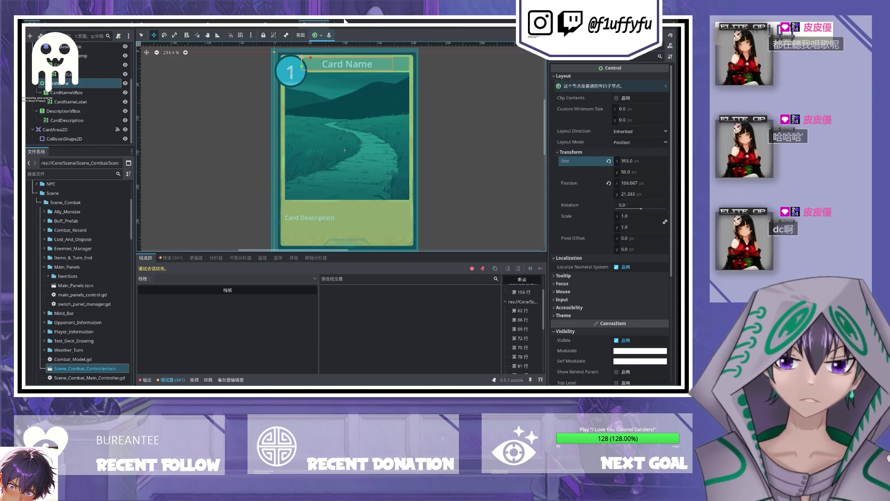
{"action": "left_click", "coordinate": [346, 21]}
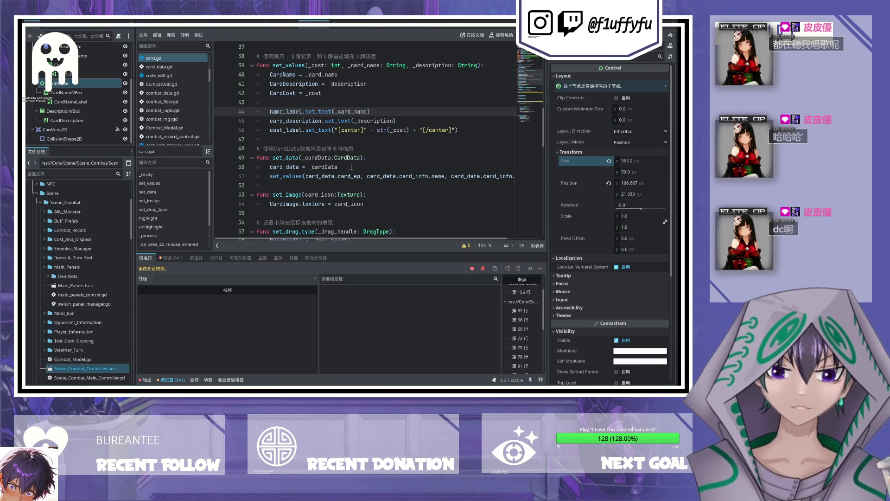
Step: Wrap _card_name in [center]…[/center] tags on line 44 of card.gd and run the game
{"action": "left_click_drag", "start_coordinate": [335, 130], "coordinate": [456, 130]}
{"action": "key", "text": "ctrl+c"}
{"action": "left_click", "coordinate": [335, 111]}
{"action": "key", "text": "ctrl+v"}
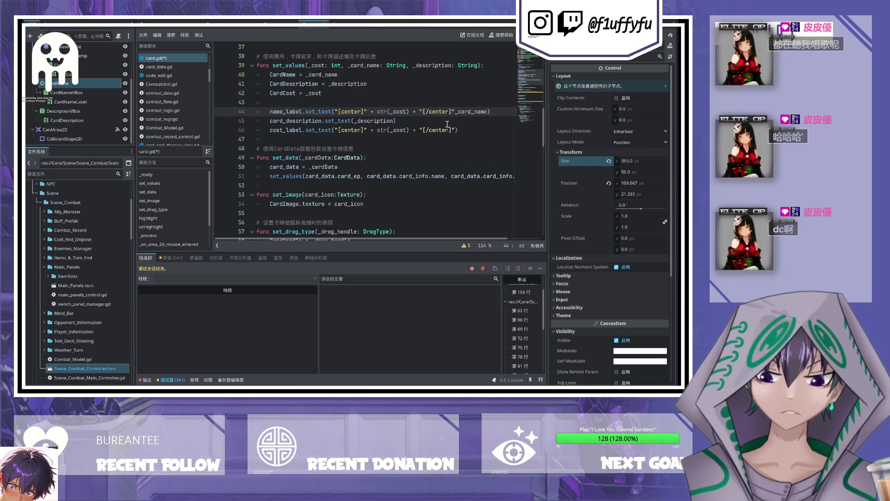
{"action": "double_click", "coordinate": [488, 111]}
{"action": "key", "text": "BackSpace"}
{"action": "left_click_drag", "start_coordinate": [376, 111], "coordinate": [412, 112]}
{"action": "type", "text": "_card_name"}
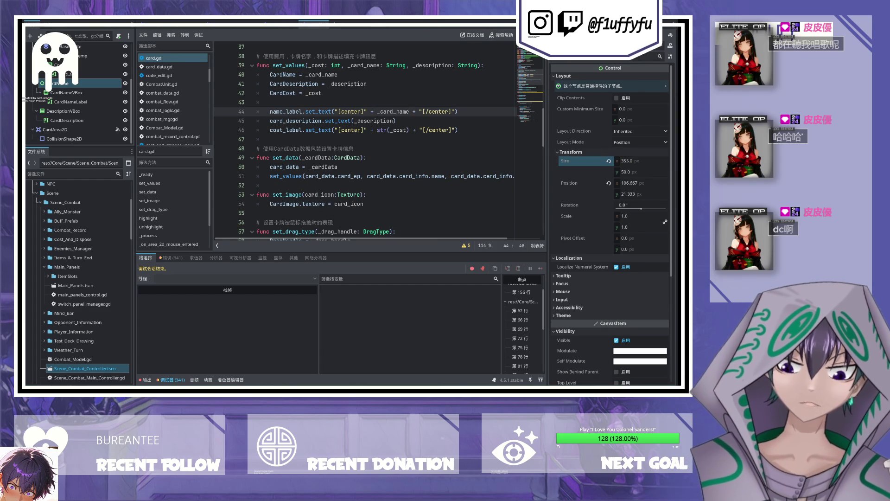
{"action": "key", "text": "F5"}
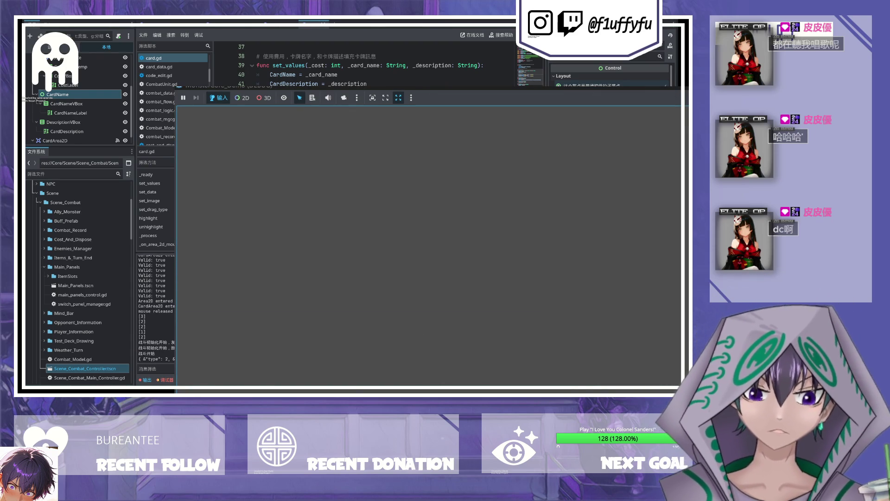
Step: Continue through every breakpoint with F12 and the debugger's Continue button until the game stops
{"action": "key", "text": "F12"}
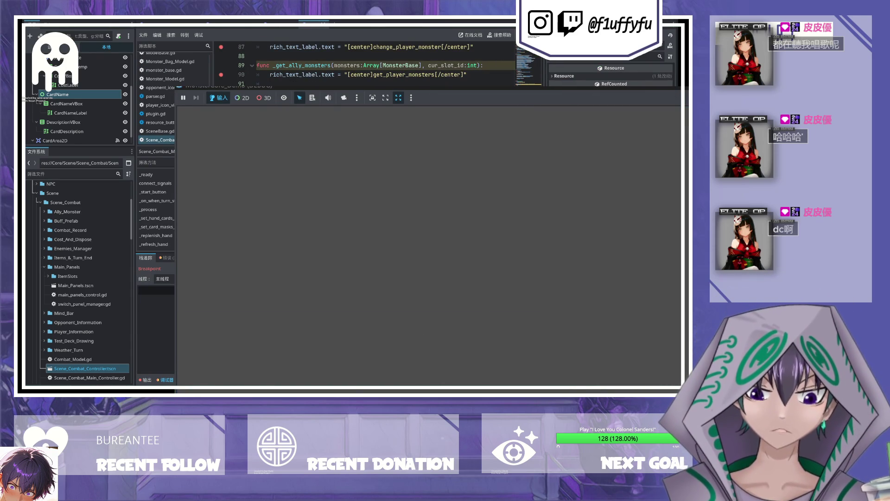
{"action": "key", "text": "F12"}
{"action": "key", "text": "F12"}
{"action": "key", "text": "F12"}
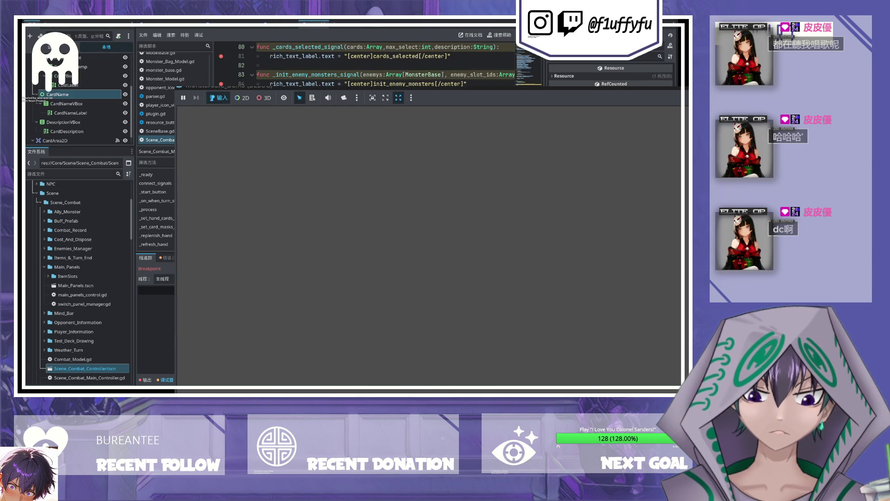
{"action": "key", "text": "F12"}
{"action": "key", "text": "F12"}
{"action": "key", "text": "F12"}
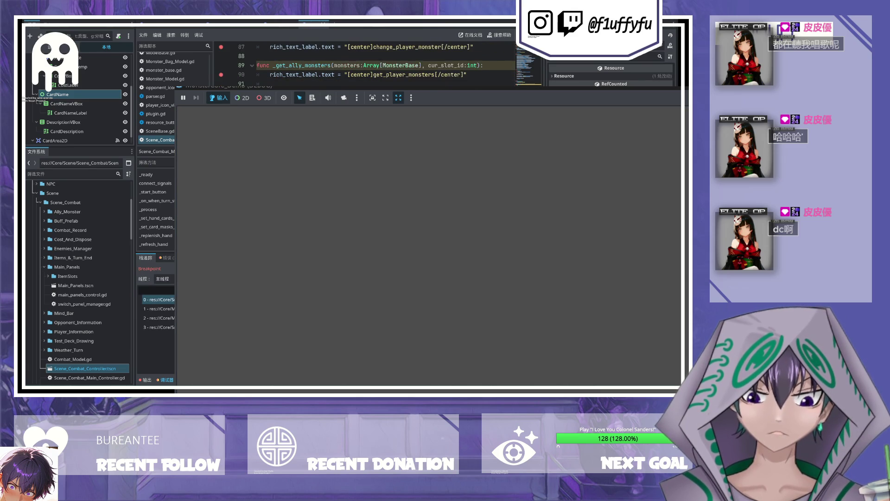
{"action": "key", "text": "F12"}
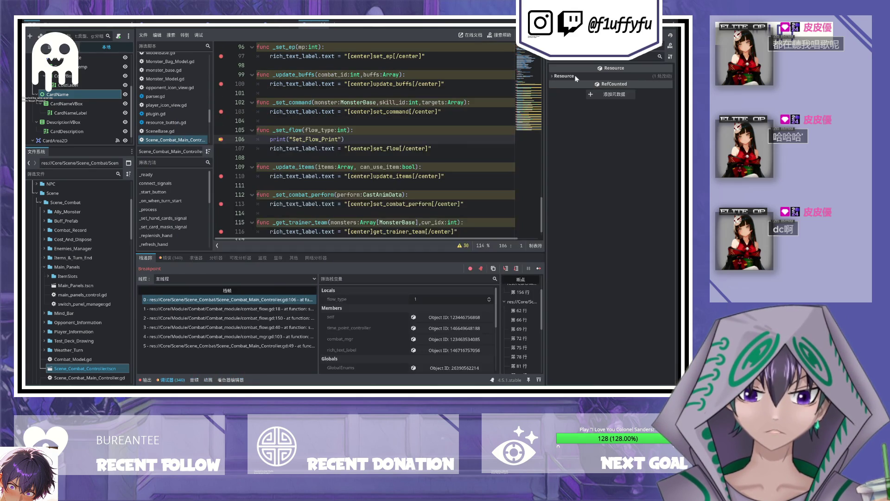
{"action": "left_click", "coordinate": [537, 268]}
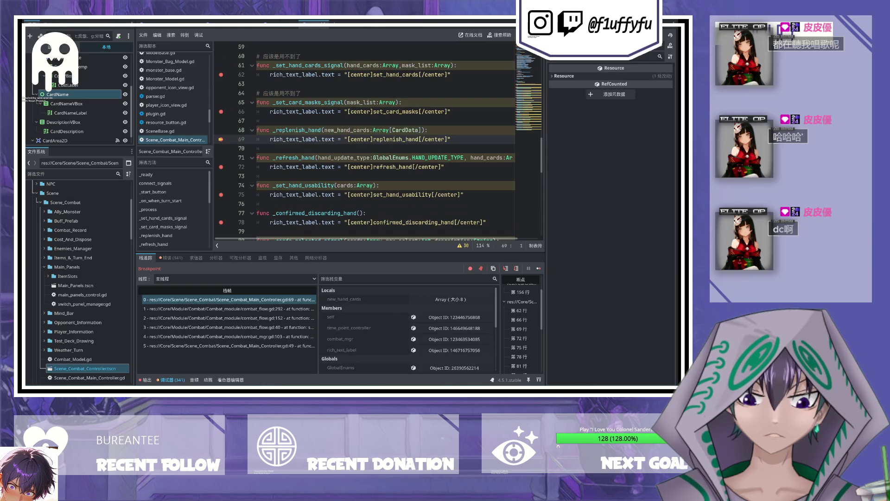
{"action": "left_click", "coordinate": [538, 267]}
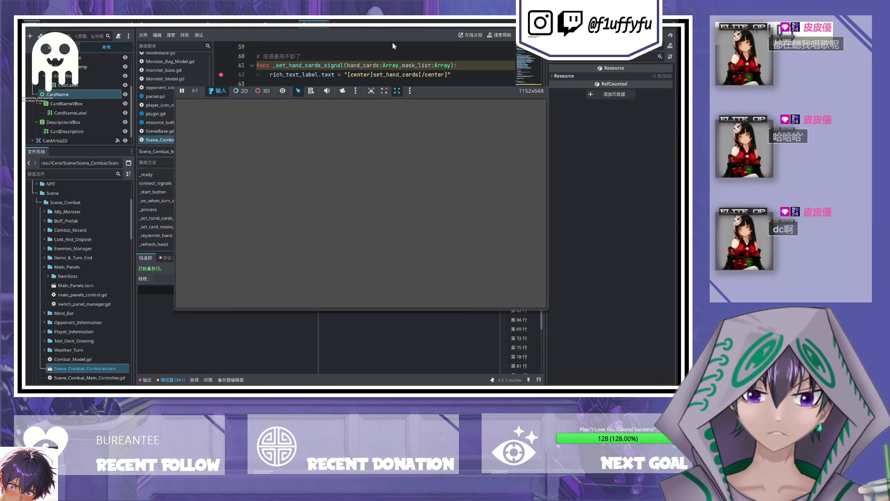
{"action": "left_click", "coordinate": [540, 210]}
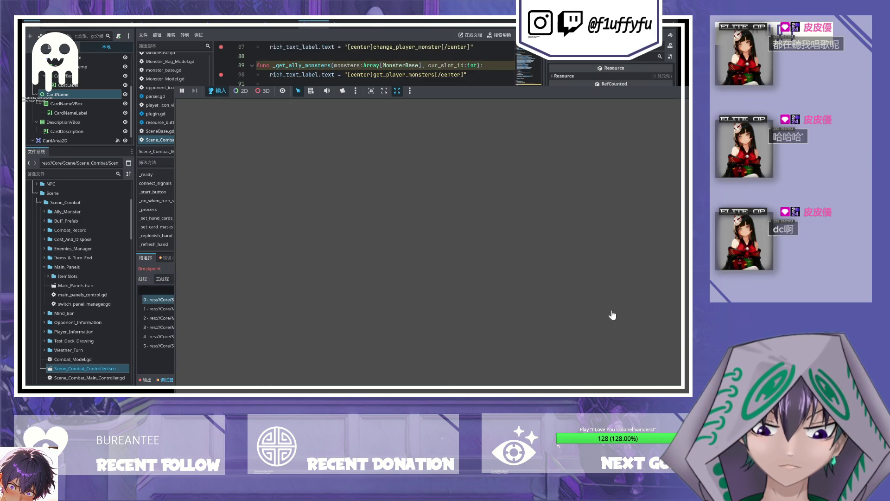
{"action": "key", "text": "F12"}
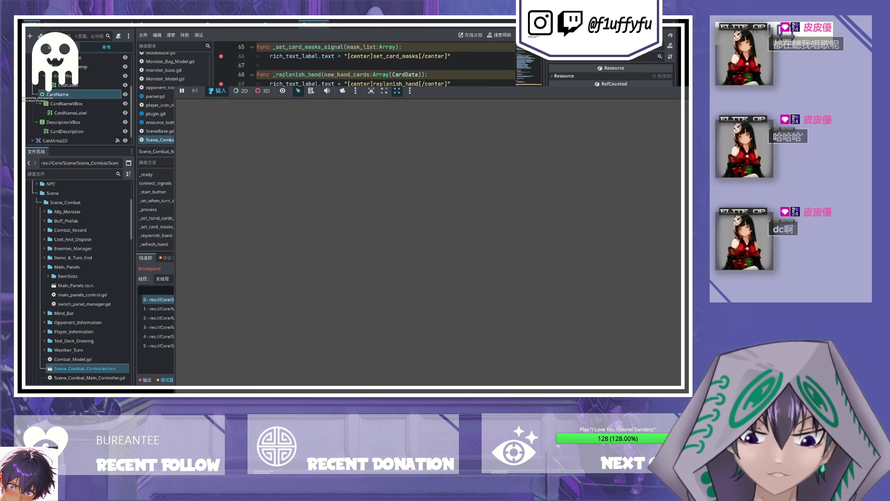
{"action": "key", "text": "F12"}
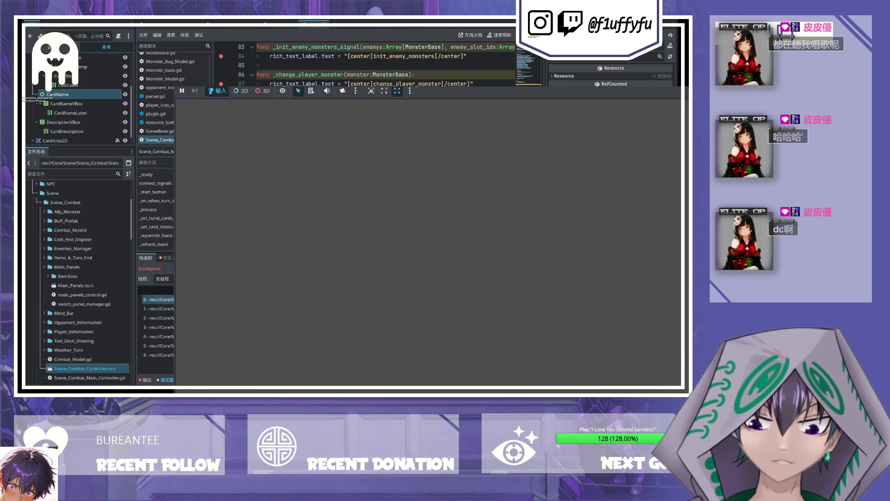
{"action": "key", "text": "F12"}
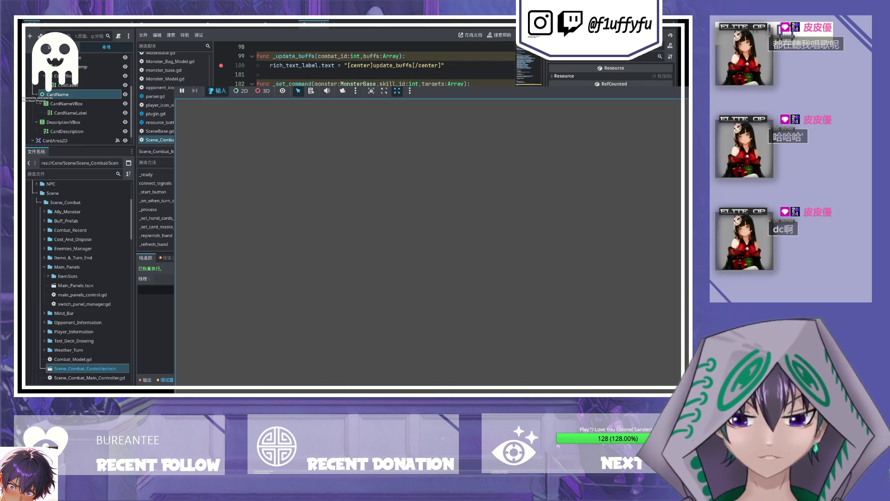
{"action": "key", "text": "F12"}
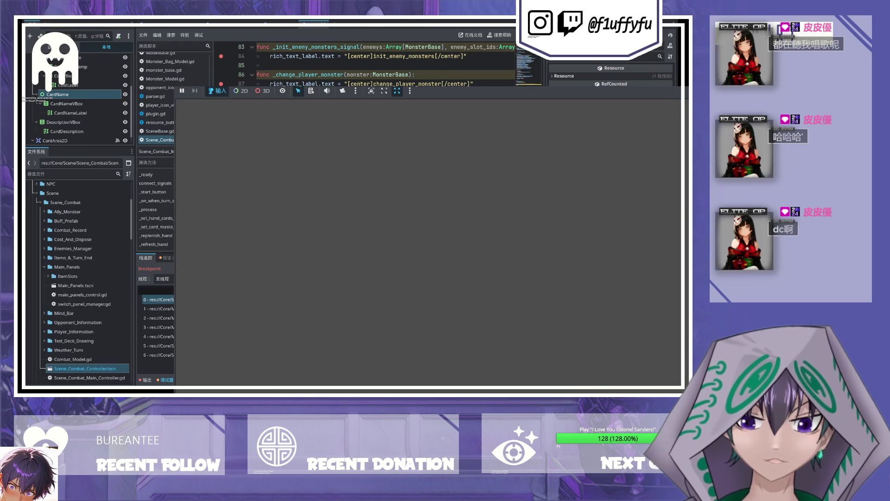
{"action": "key", "text": "F12"}
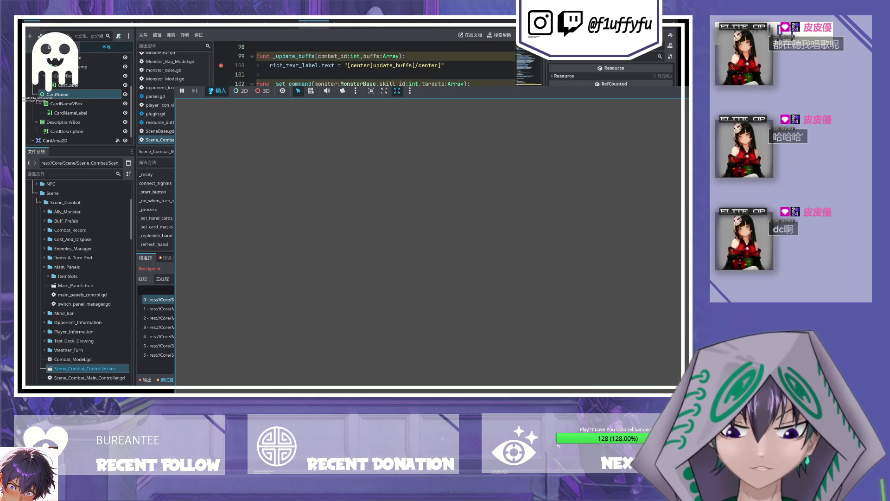
{"action": "key", "text": "F12"}
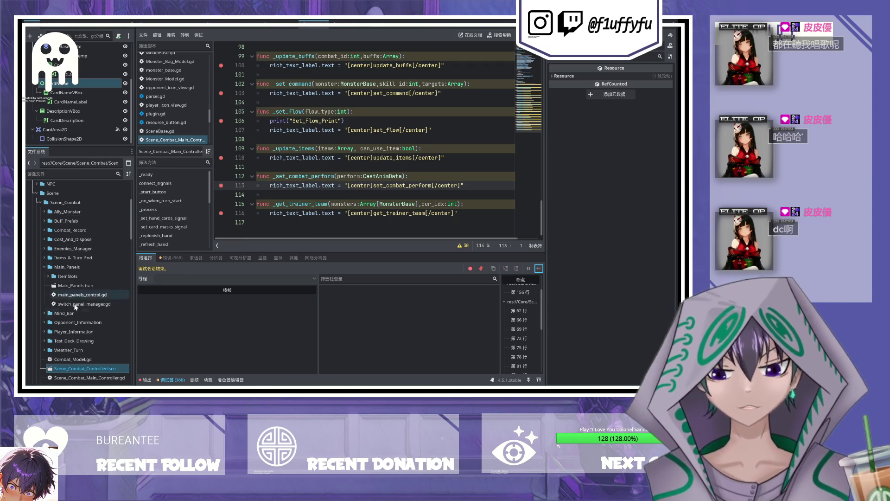
{"action": "left_click", "coordinate": [45, 266]}
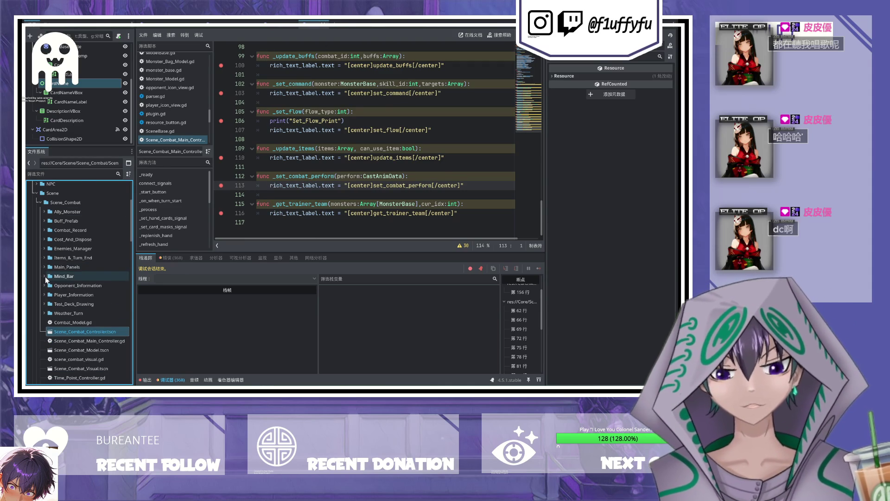
Step: Expand the Texture_Skills folder in FileSystem to list its images, then return to the card scene's 2D view
{"action": "left_click", "coordinate": [45, 276]}
{"action": "scroll", "coordinate": [88, 271], "scroll_direction": "down", "scroll_amount": 10}
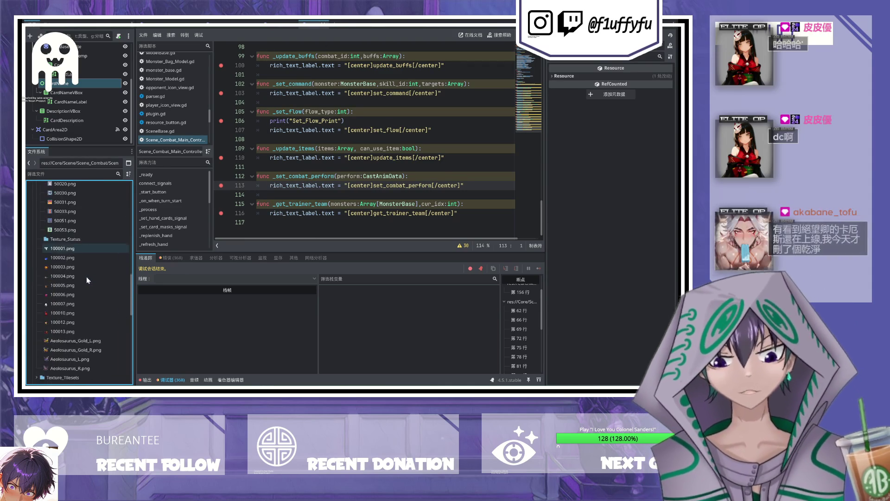
{"action": "scroll", "coordinate": [76, 285], "scroll_direction": "up", "scroll_amount": 5}
{"action": "left_click", "coordinate": [41, 299]}
{"action": "left_click", "coordinate": [41, 299]}
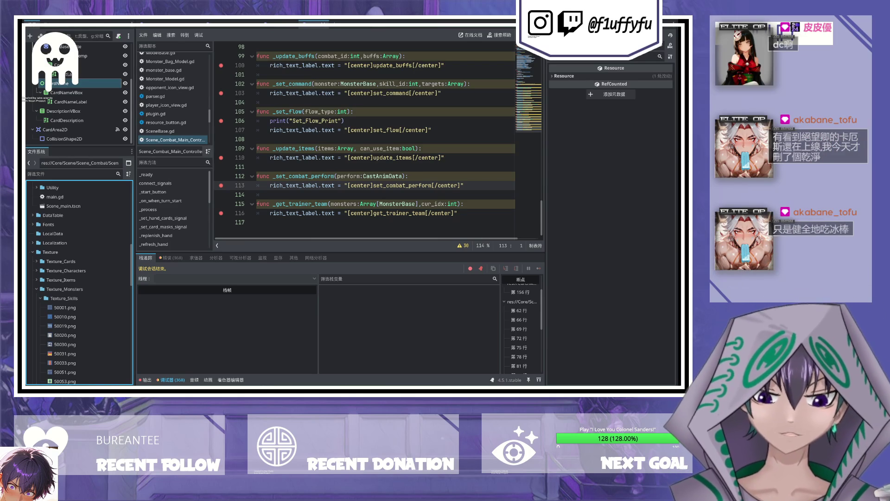
{"action": "key", "text": "ctrl+F1"}
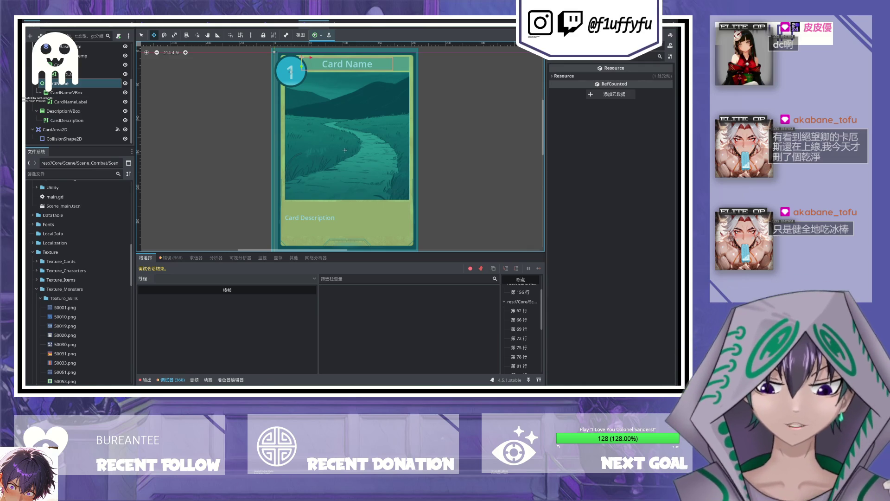
Step: Set the CardDescription node's Normal Font Size override to 36 px
{"action": "scroll", "coordinate": [419, 160], "scroll_direction": "down", "scroll_amount": 1}
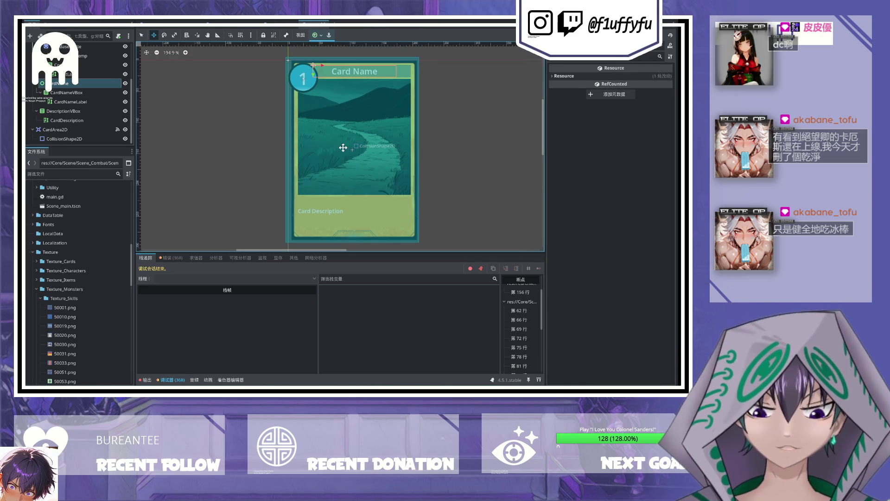
{"action": "scroll", "coordinate": [371, 147], "scroll_direction": "up", "scroll_amount": 2}
{"action": "scroll", "coordinate": [231, 139], "scroll_direction": "down", "scroll_amount": 4}
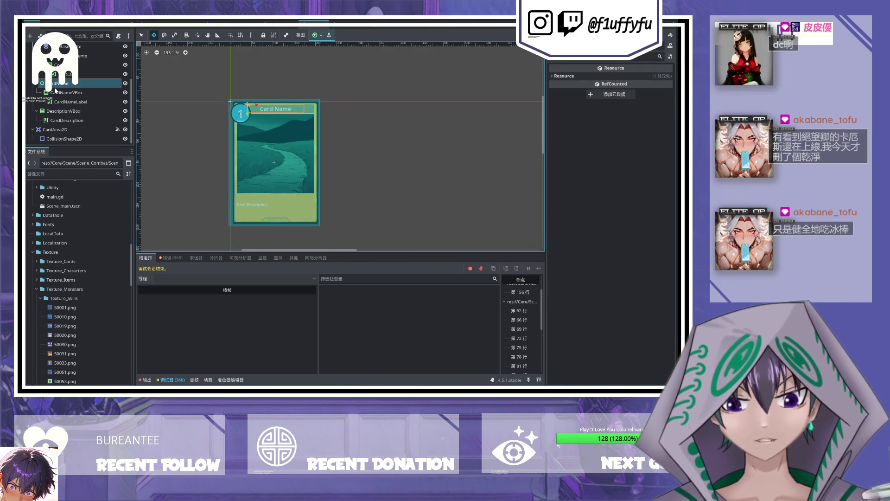
{"action": "left_click", "coordinate": [65, 102]}
{"action": "left_click", "coordinate": [116, 120]}
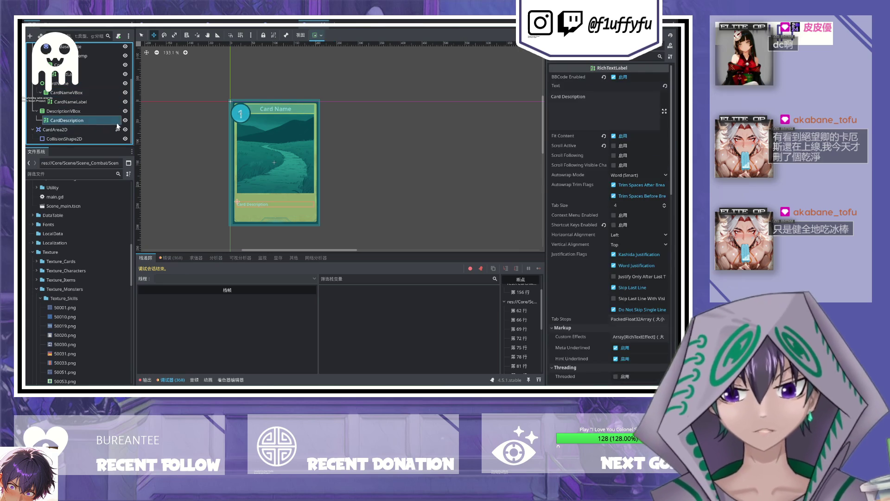
{"action": "scroll", "coordinate": [588, 195], "scroll_direction": "down", "scroll_amount": 10}
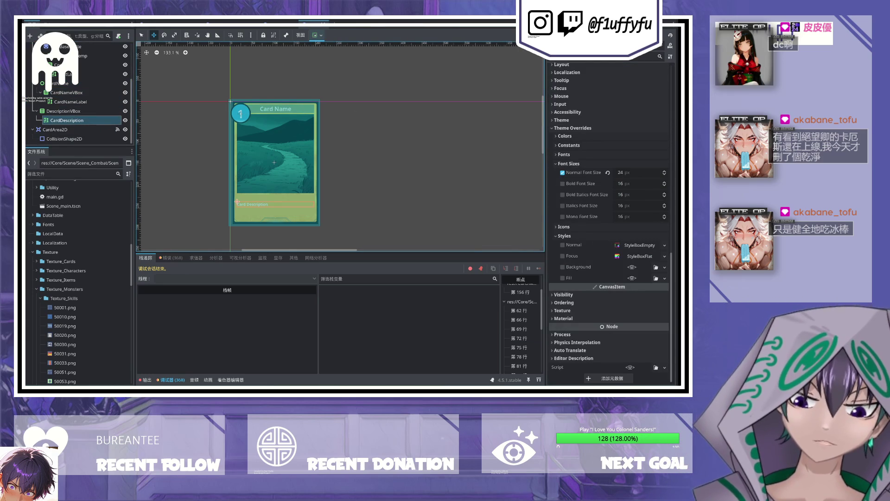
{"action": "left_click", "coordinate": [647, 172]}
{"action": "type", "text": "36"}
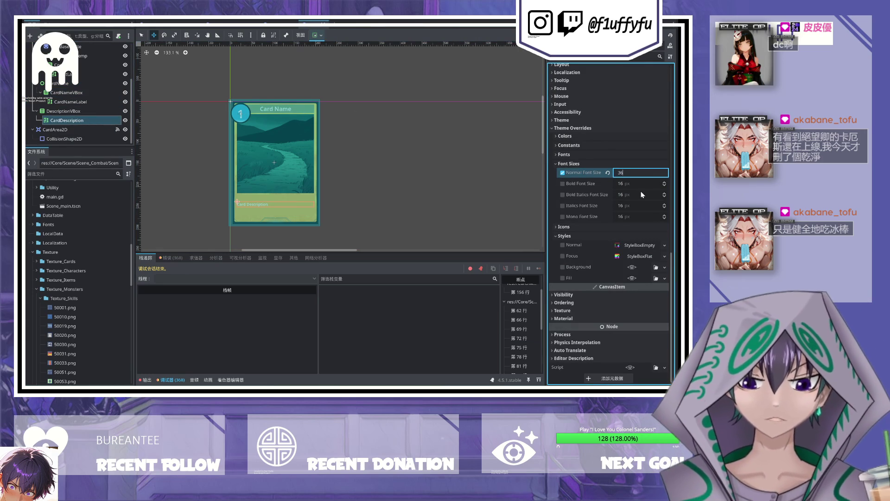
{"action": "key", "text": "Return"}
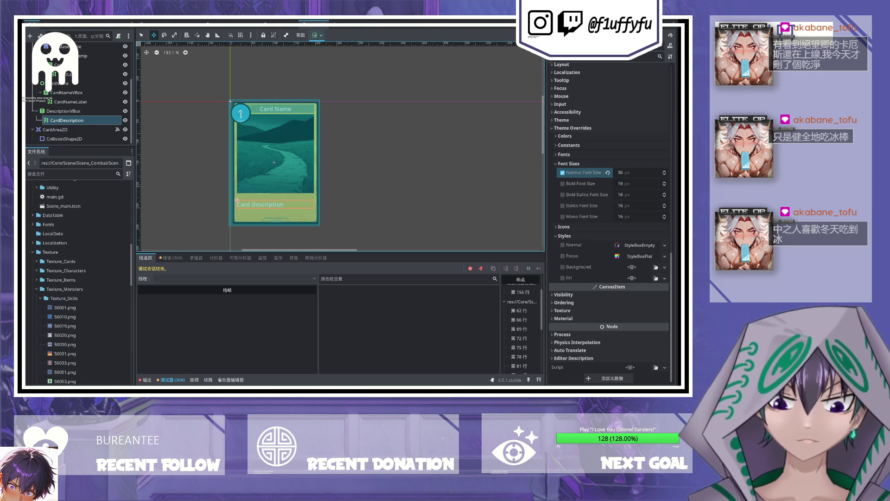
Step: Pan the canvas to view the enlarged description, then select the CardImage node
{"action": "scroll", "coordinate": [368, 167], "scroll_direction": "up", "scroll_amount": 3}
{"action": "left_click_drag", "start_coordinate": [294, 167], "coordinate": [383, 170]}
{"action": "scroll", "coordinate": [384, 155], "scroll_direction": "up", "scroll_amount": 2}
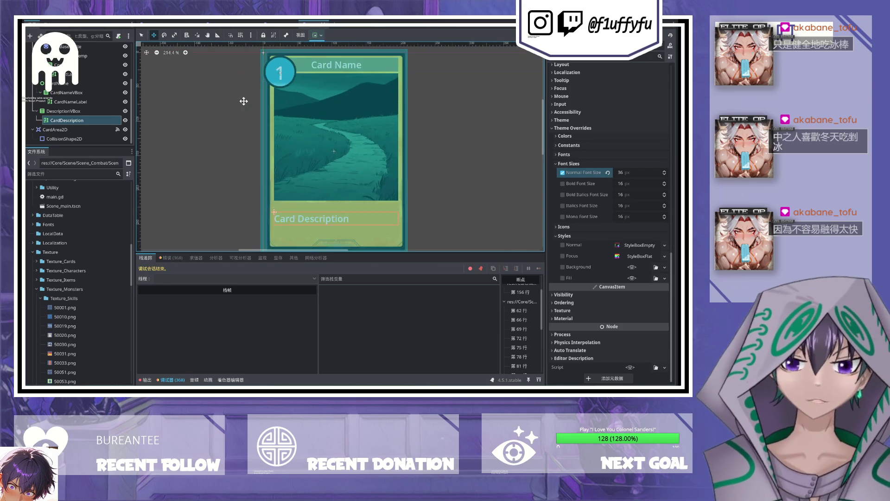
{"action": "scroll", "coordinate": [243, 101], "scroll_direction": "down", "scroll_amount": 2}
{"action": "scroll", "coordinate": [65, 78], "scroll_direction": "up", "scroll_amount": 3}
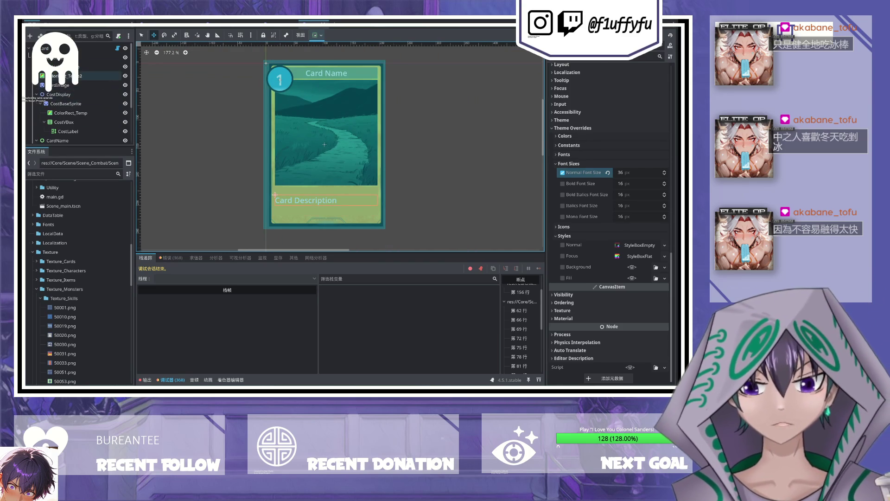
{"action": "left_click", "coordinate": [60, 85]}
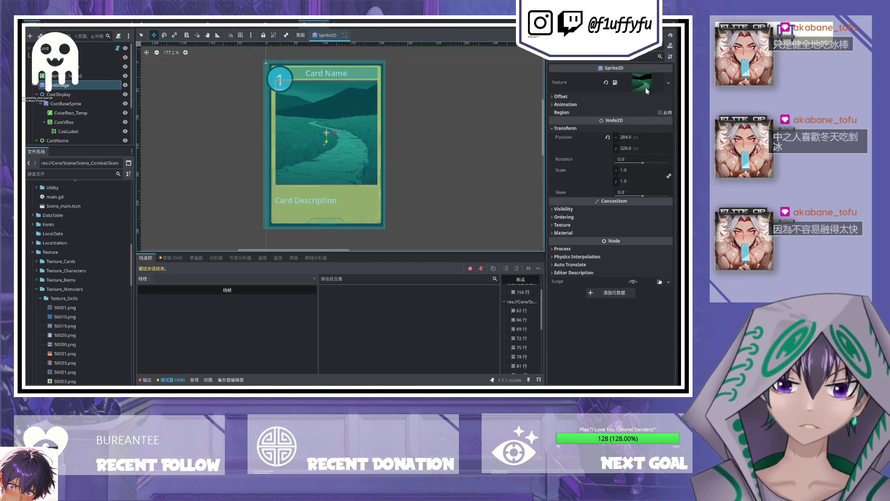
Step: Open card.gd in the script editor and highlight the set_values call on line 51
{"action": "key", "text": "ctrl+F3"}
{"action": "scroll", "coordinate": [364, 139], "scroll_direction": "up", "scroll_amount": 5}
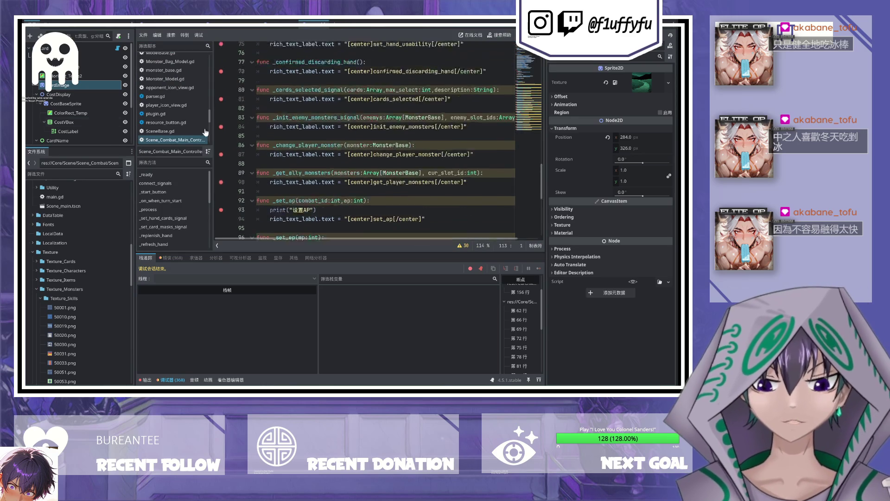
{"action": "left_click", "coordinate": [118, 48]}
{"action": "scroll", "coordinate": [340, 127], "scroll_direction": "up", "scroll_amount": 1}
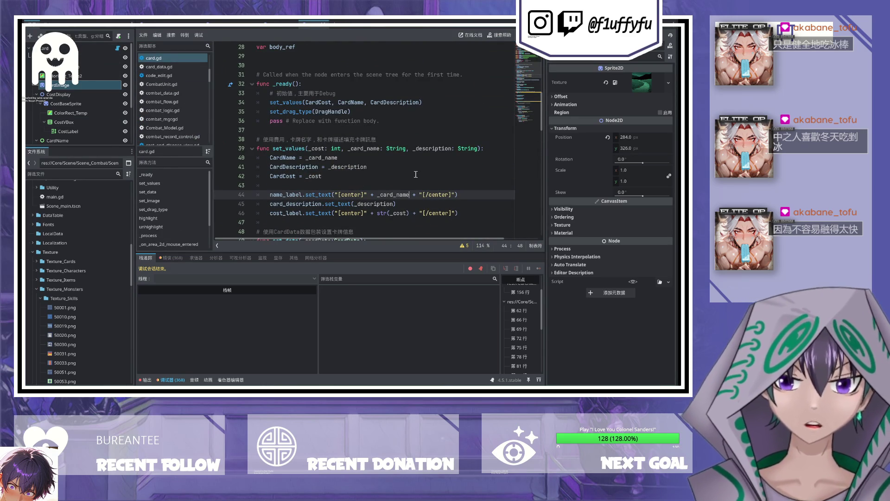
{"action": "scroll", "coordinate": [416, 174], "scroll_direction": "down", "scroll_amount": 5}
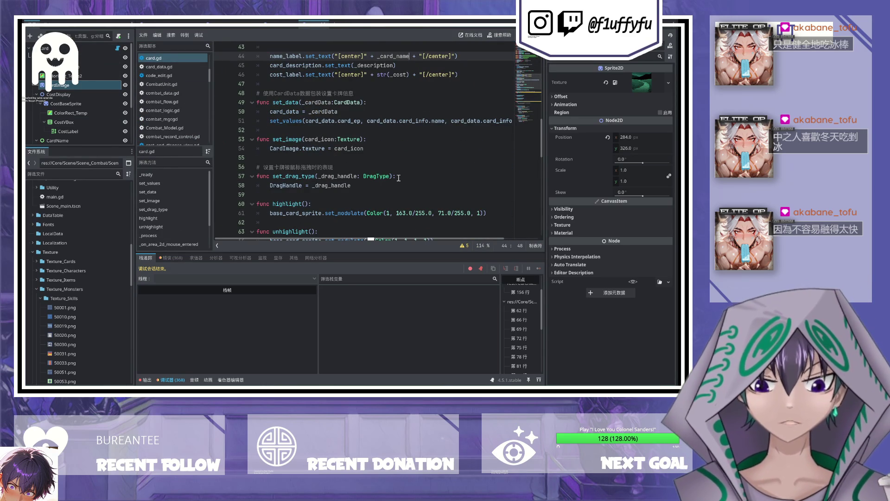
{"action": "double_click", "coordinate": [281, 121]}
Step: Review the script, select card_image on line 22 and search the file for card_image
{"action": "scroll", "coordinate": [367, 174], "scroll_direction": "down", "scroll_amount": 7}
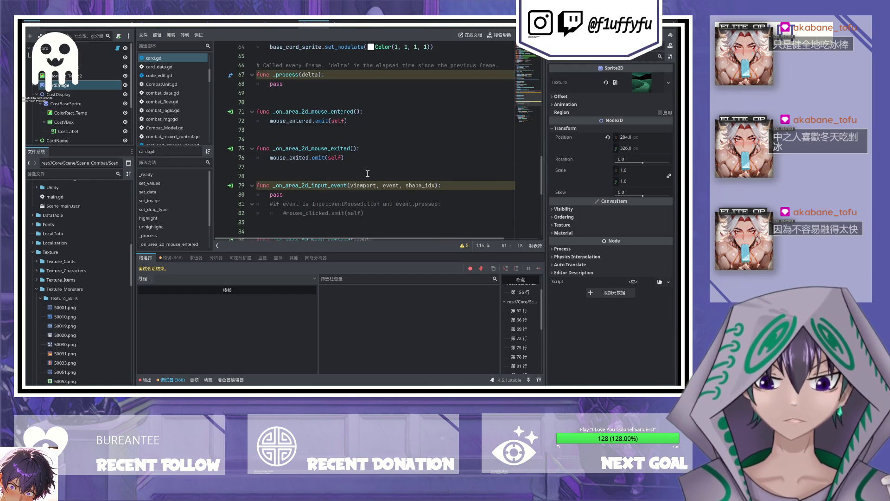
{"action": "scroll", "coordinate": [367, 173], "scroll_direction": "down", "scroll_amount": 8}
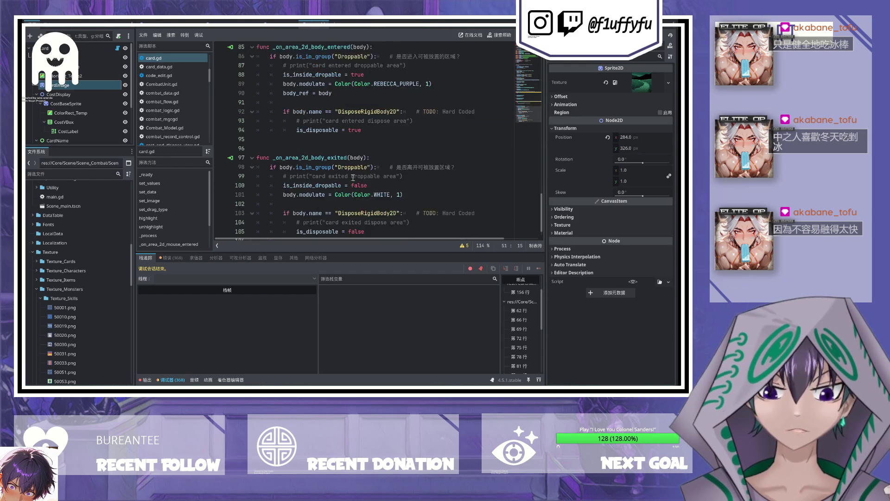
{"action": "scroll", "coordinate": [354, 177], "scroll_direction": "up", "scroll_amount": 20}
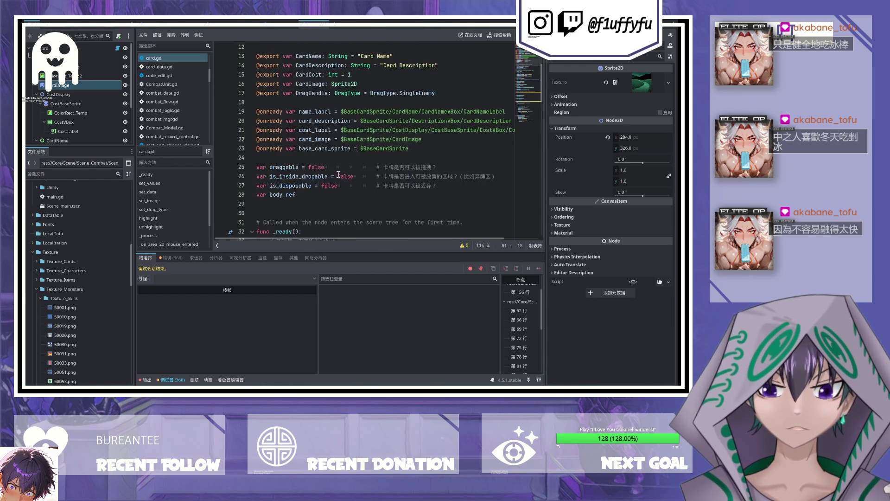
{"action": "scroll", "coordinate": [339, 175], "scroll_direction": "down", "scroll_amount": 10}
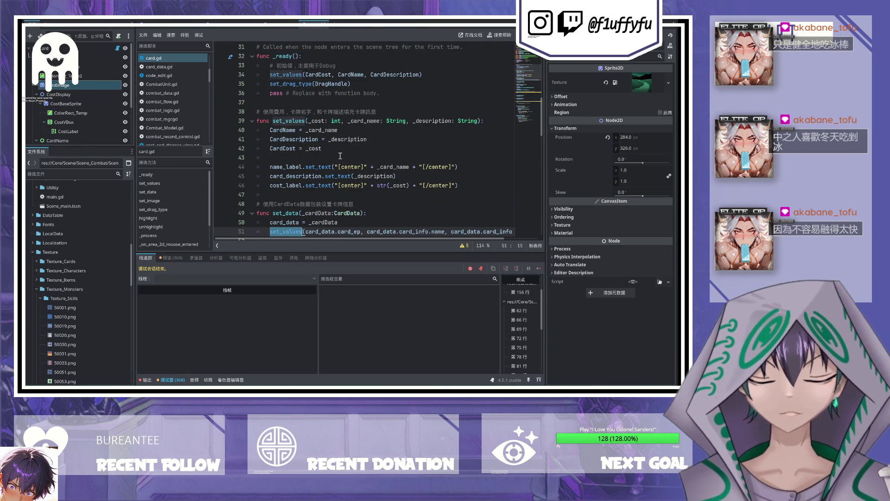
{"action": "scroll", "coordinate": [340, 155], "scroll_direction": "up", "scroll_amount": 10}
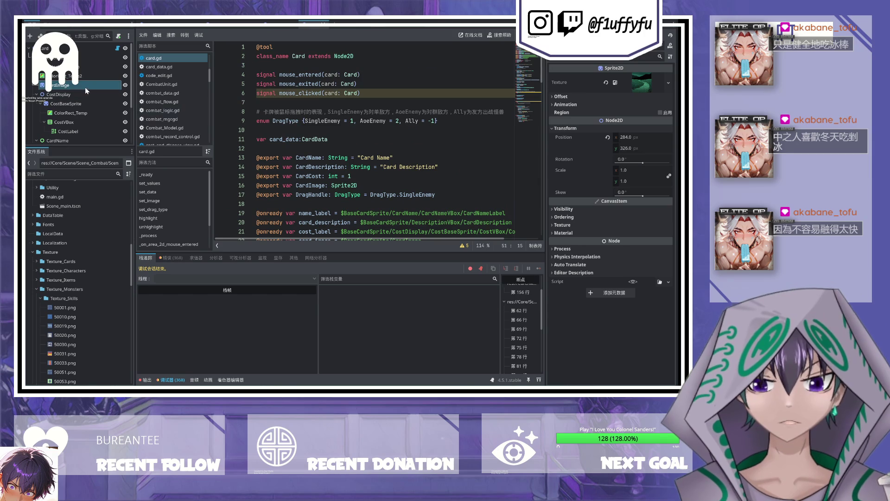
{"action": "scroll", "coordinate": [308, 119], "scroll_direction": "down", "scroll_amount": 4}
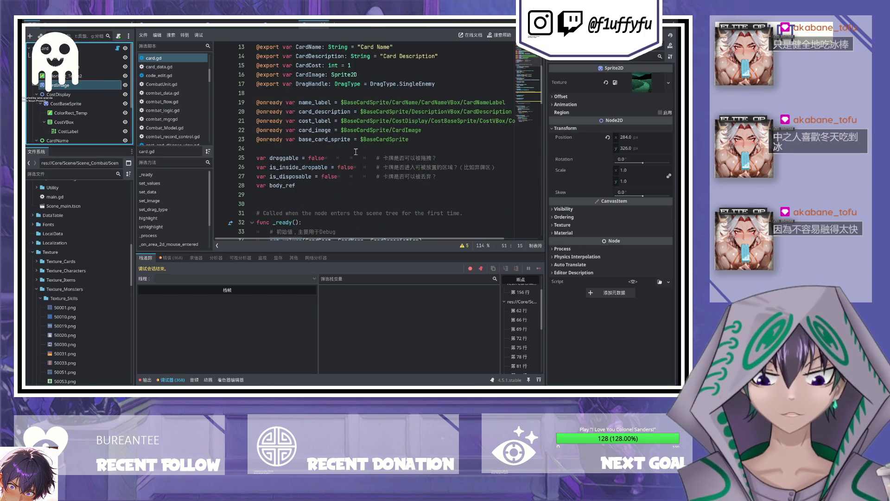
{"action": "double_click", "coordinate": [317, 130]}
{"action": "scroll", "coordinate": [445, 148], "scroll_direction": "down", "scroll_amount": 5}
{"action": "scroll", "coordinate": [436, 145], "scroll_direction": "up", "scroll_amount": 5}
{"action": "key", "text": "ctrl+f"}
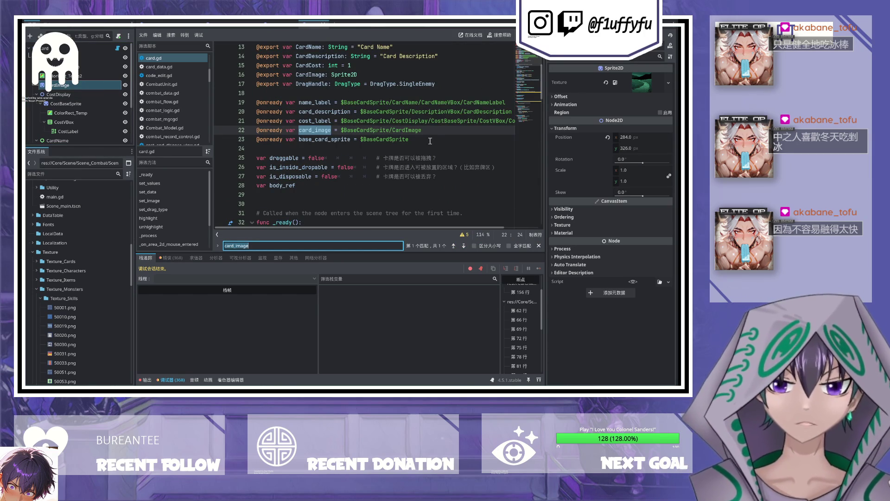
Step: Select set_values on line 39, find it in all project files, and open the line 34 result
{"action": "scroll", "coordinate": [372, 115], "scroll_direction": "down", "scroll_amount": 7}
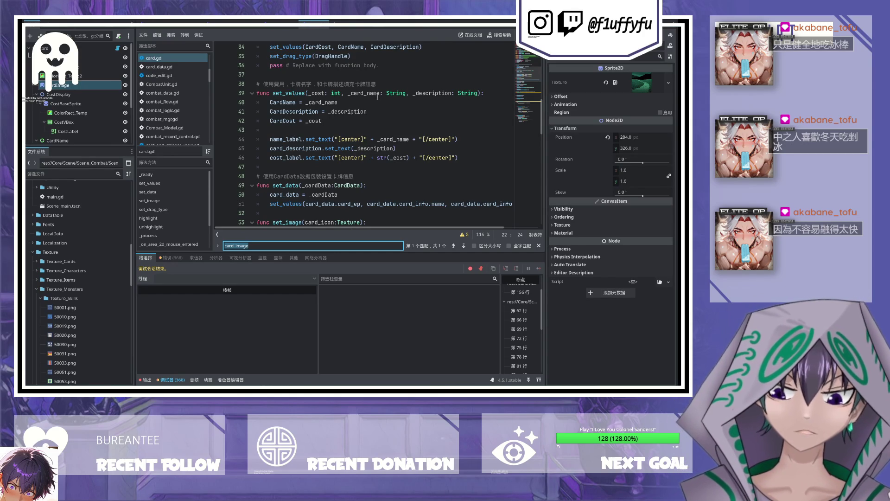
{"action": "left_click", "coordinate": [300, 92]}
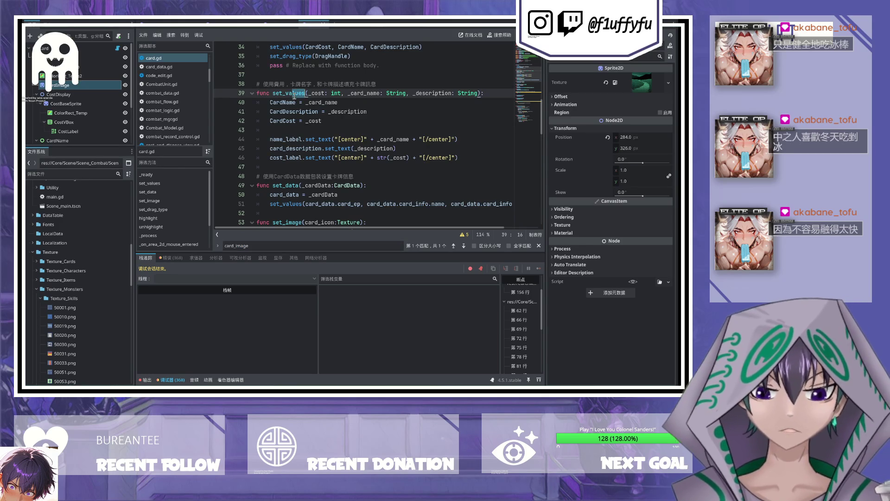
{"action": "left_click", "coordinate": [273, 92]}
{"action": "left_click_drag", "start_coordinate": [273, 92], "coordinate": [305, 91]}
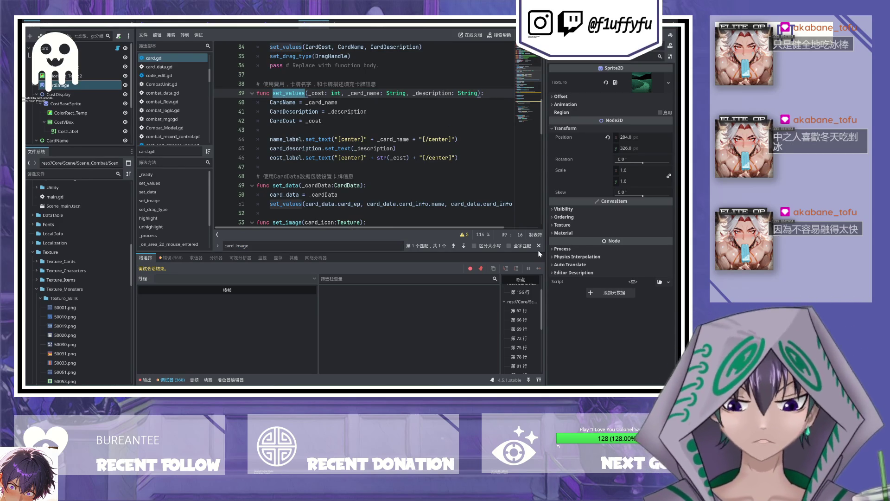
{"action": "key", "text": "ctrl+shift+f"}
{"action": "key", "text": "Return"}
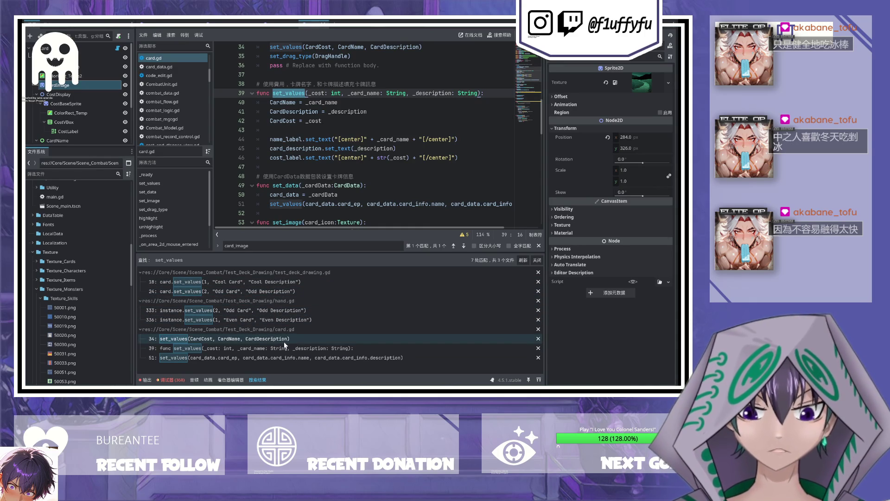
{"action": "left_click", "coordinate": [266, 340]}
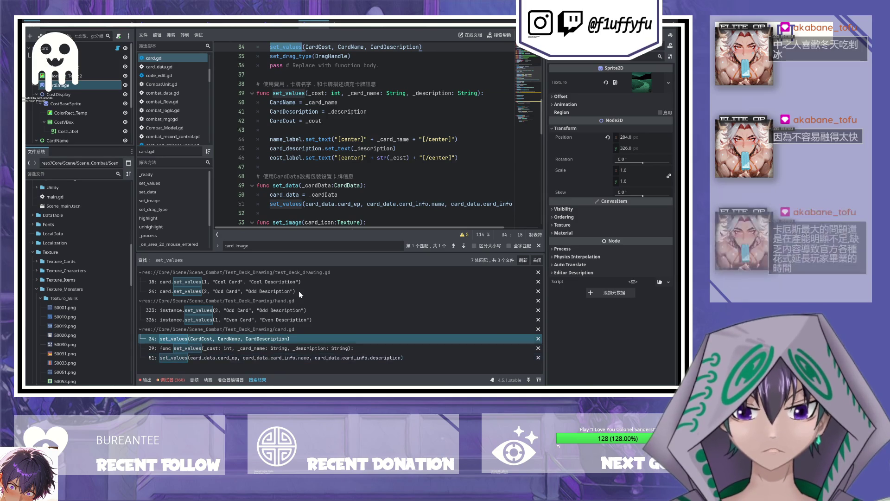
{"action": "scroll", "coordinate": [298, 153], "scroll_direction": "up", "scroll_amount": 2}
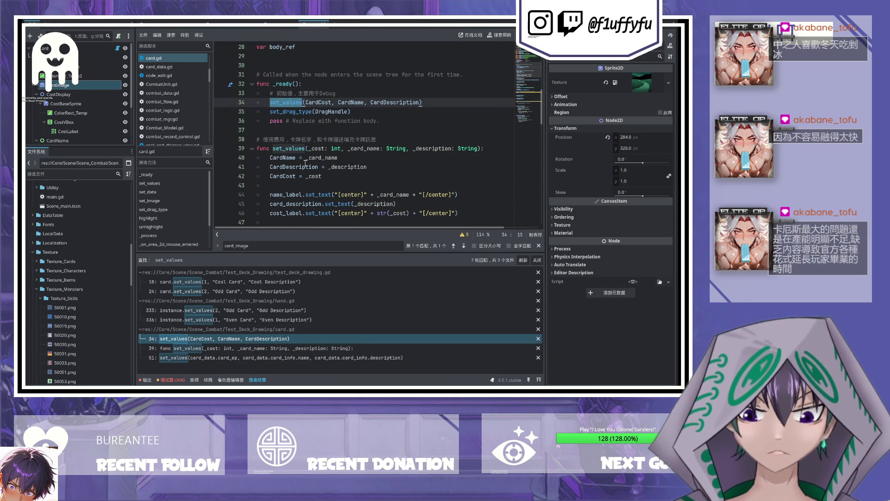
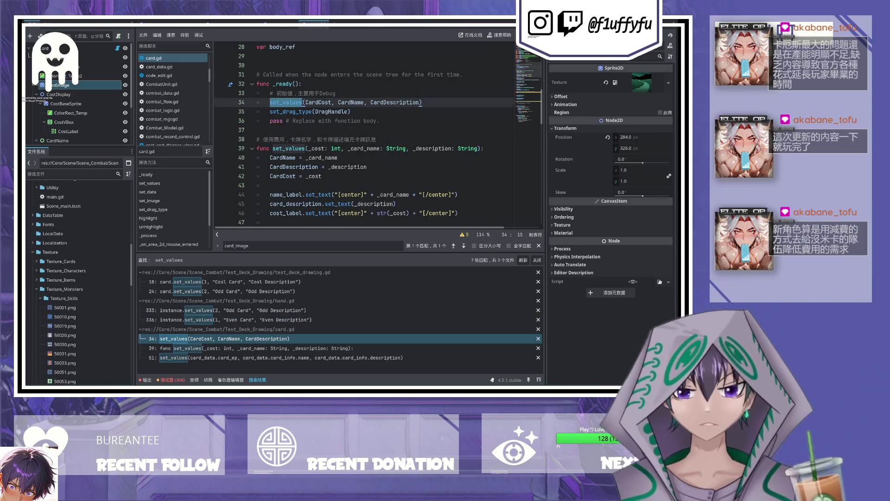
Step: Jump to the set_values function from the line-39 search result
{"action": "scroll", "coordinate": [377, 137], "scroll_direction": "down", "scroll_amount": 2}
{"action": "scroll", "coordinate": [377, 135], "scroll_direction": "up", "scroll_amount": 1}
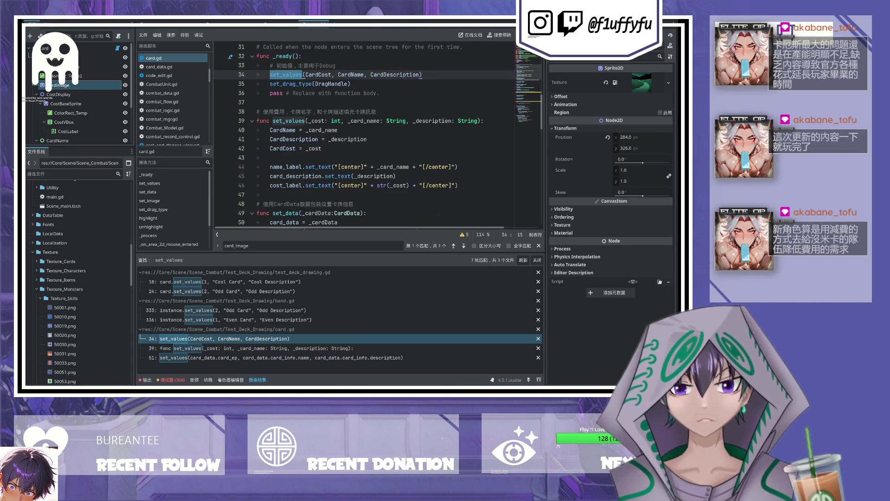
{"action": "left_click", "coordinate": [303, 346]}
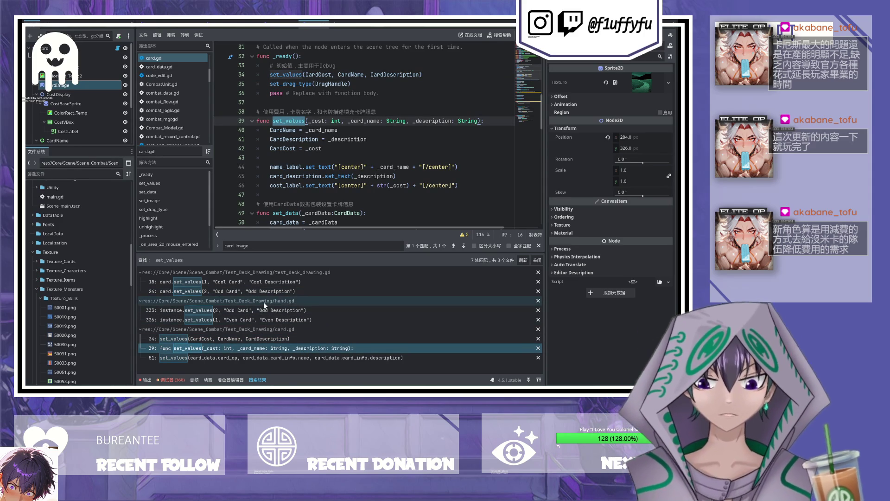
{"action": "scroll", "coordinate": [385, 161], "scroll_direction": "up", "scroll_amount": 1}
{"action": "scroll", "coordinate": [369, 152], "scroll_direction": "down", "scroll_amount": 4}
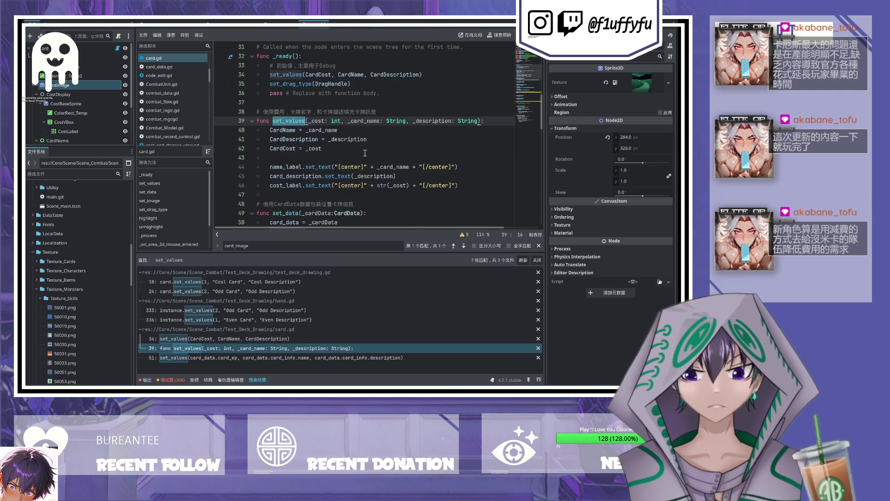
Step: Insert a blank line in set_data directly after its set_values call
{"action": "left_click", "coordinate": [300, 130]}
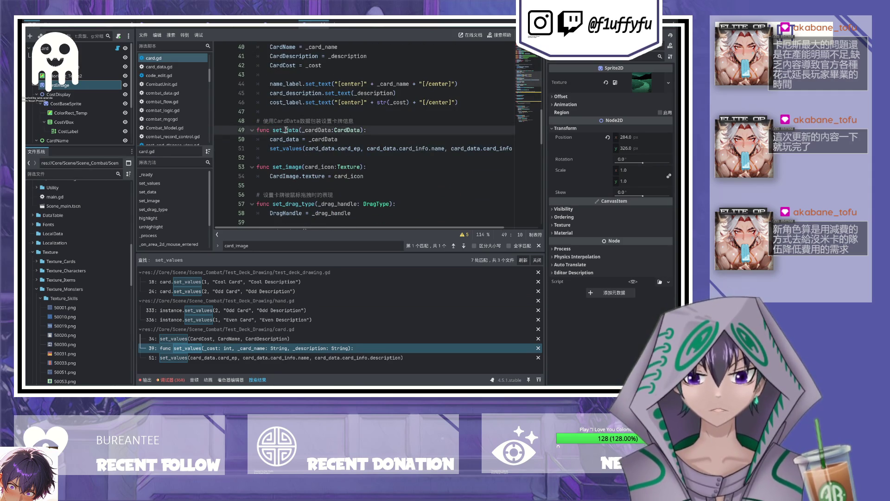
{"action": "double_click", "coordinate": [286, 148]}
{"action": "left_click", "coordinate": [363, 140]}
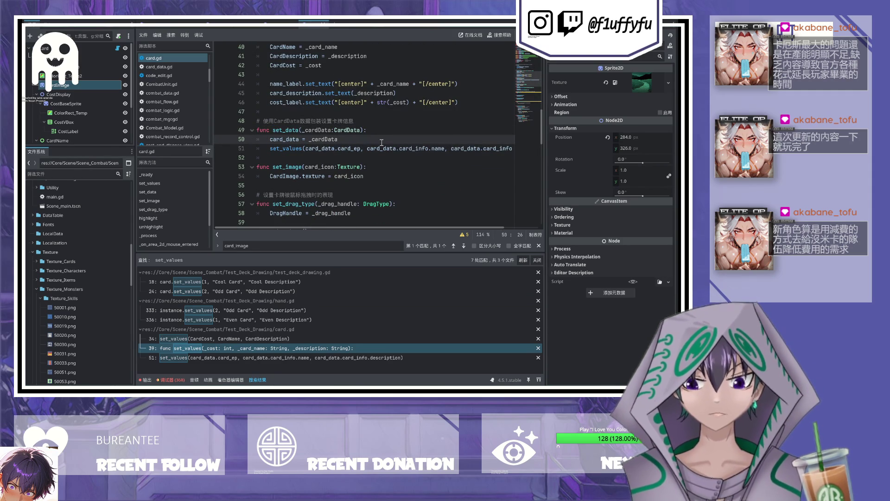
{"action": "left_click", "coordinate": [363, 157]}
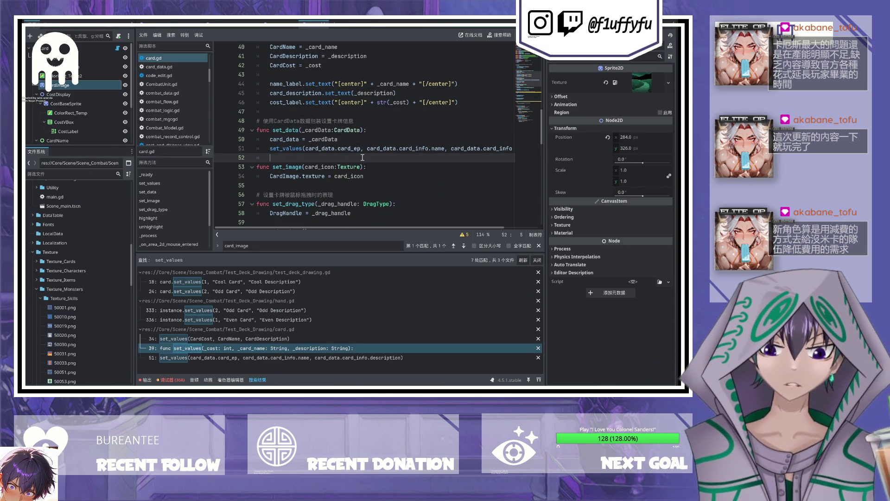
{"action": "key", "text": "Return"}
{"action": "left_click", "coordinate": [344, 161]}
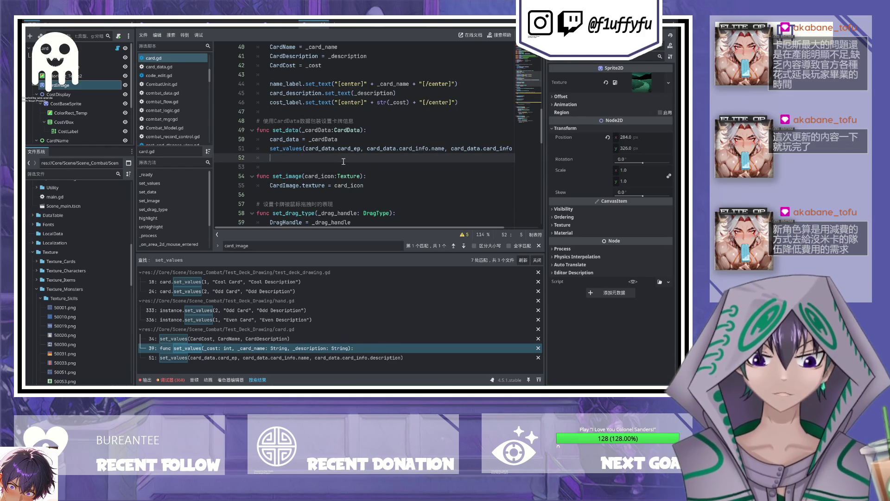
Step: Type set_image(_cardData. on line 52, then open the CardData script to check its members
{"action": "type", "text": "set_image"}
{"action": "type", "text": "(_c"}
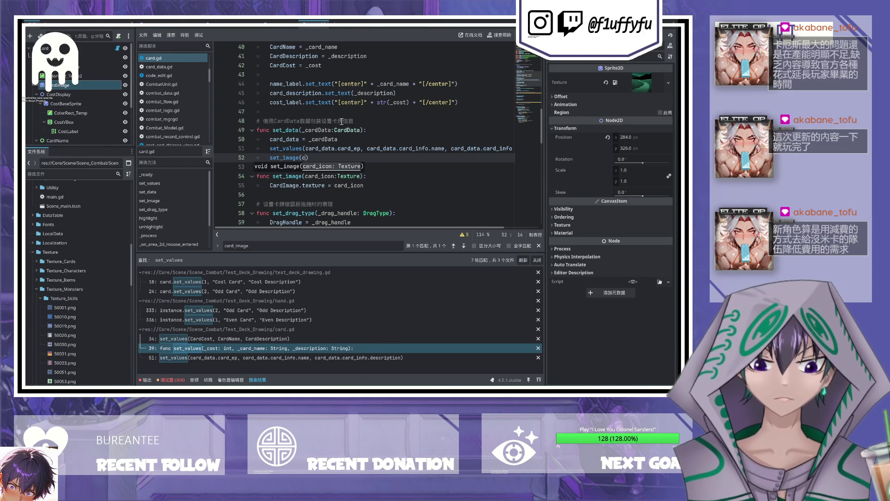
{"action": "type", "text": "ard"}
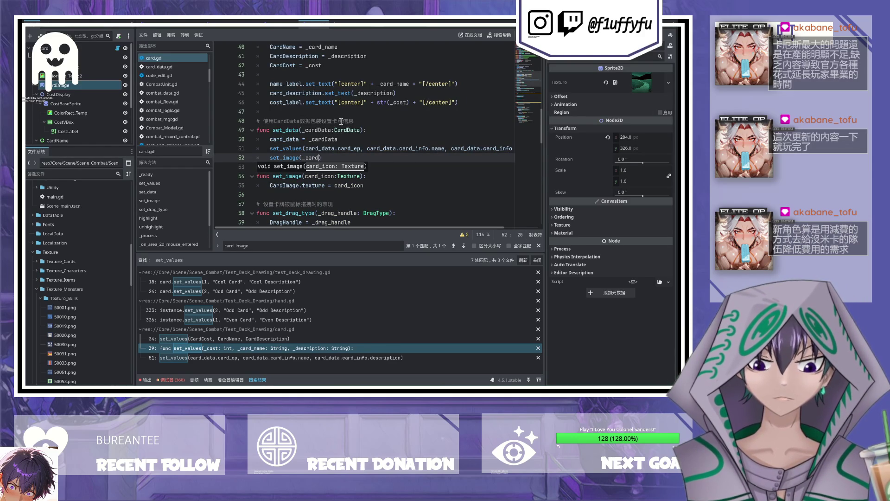
{"action": "type", "text": "Data."}
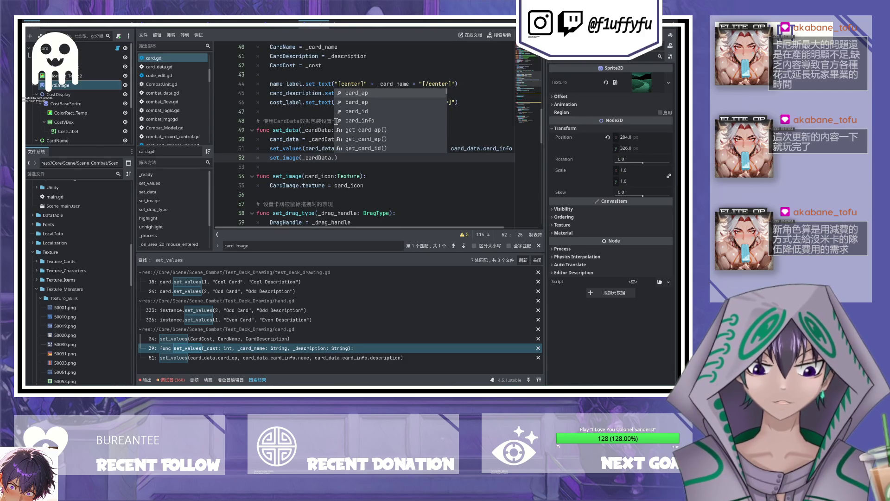
{"action": "key", "text": "Down"}
{"action": "key", "text": "Down"}
{"action": "key", "text": "Down"}
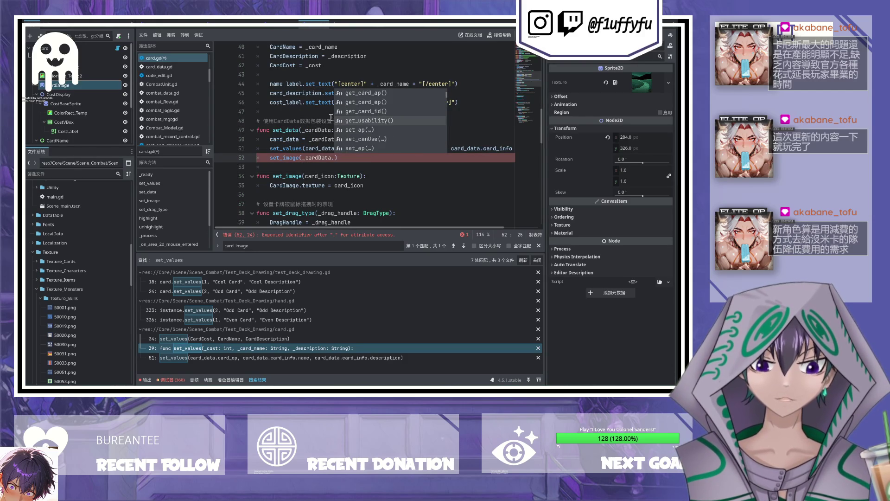
{"action": "key", "text": "Down"}
{"action": "key", "text": "Down"}
{"action": "key", "text": "Down"}
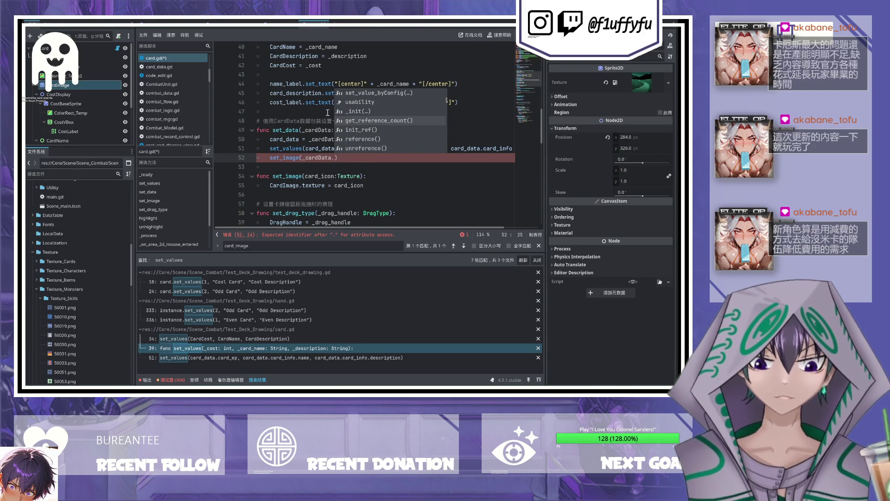
{"action": "left_click", "coordinate": [297, 115]}
{"action": "left_click", "coordinate": [347, 131]}
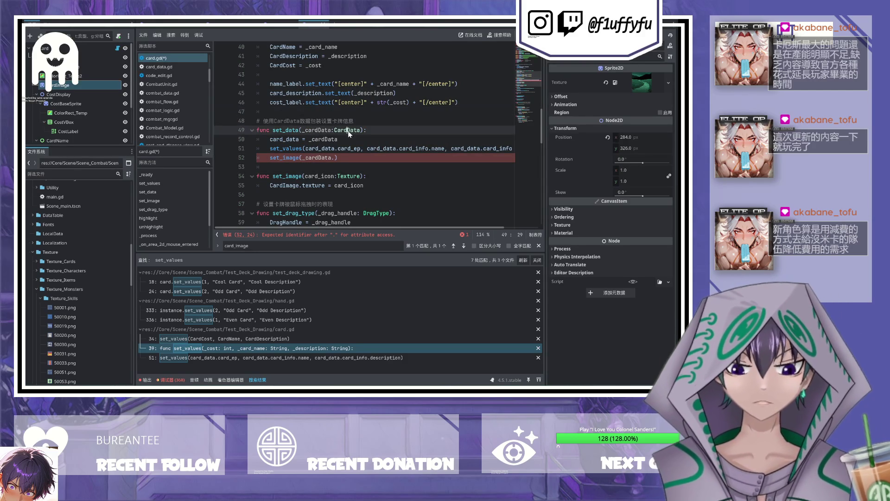
{"action": "key", "text": "ctrl+shift+period"}
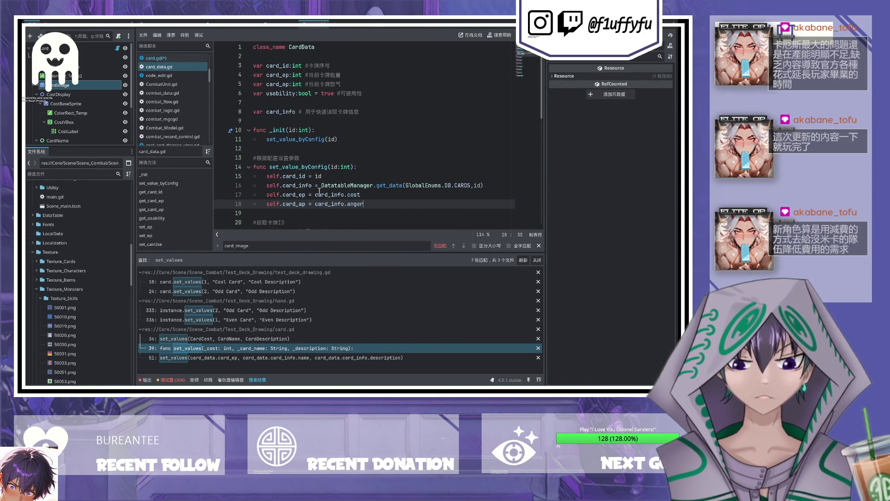
{"action": "scroll", "coordinate": [318, 188], "scroll_direction": "down", "scroll_amount": 3}
{"action": "scroll", "coordinate": [315, 161], "scroll_direction": "down", "scroll_amount": 4}
{"action": "scroll", "coordinate": [312, 165], "scroll_direction": "down", "scroll_amount": 2}
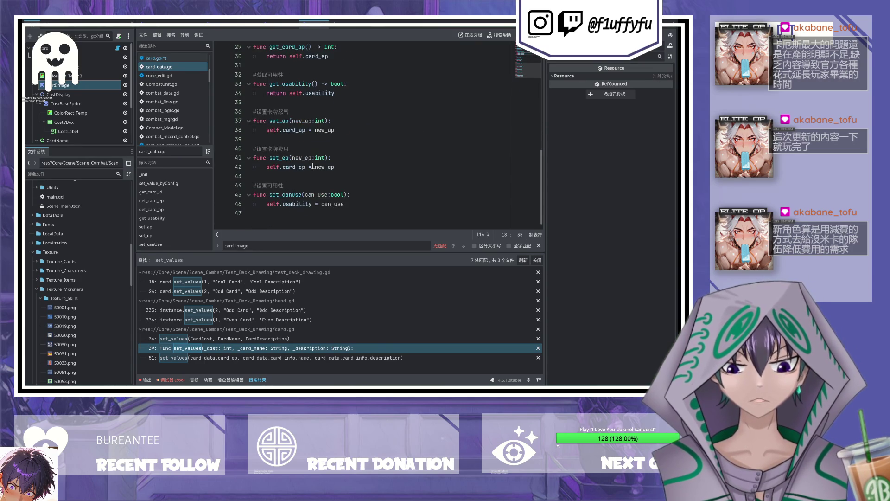
{"action": "scroll", "coordinate": [313, 166], "scroll_direction": "up", "scroll_amount": 9}
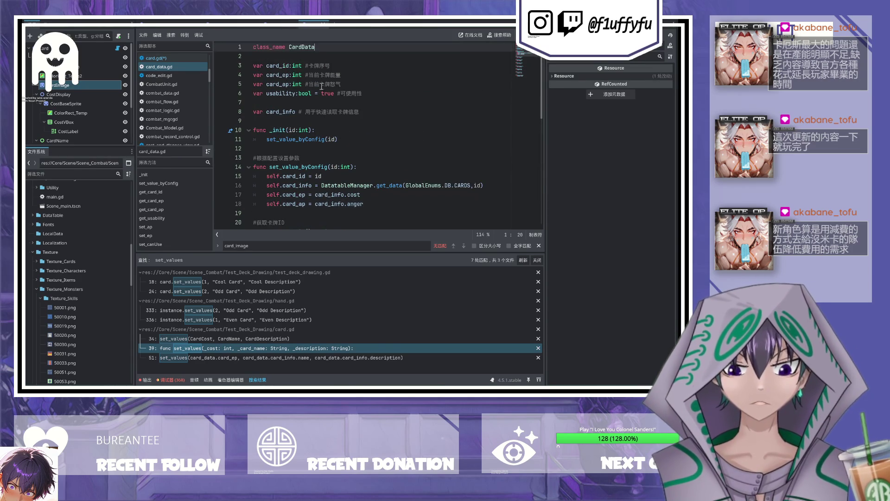
{"action": "key", "text": "alt+Left"}
{"action": "left_click", "coordinate": [334, 158]}
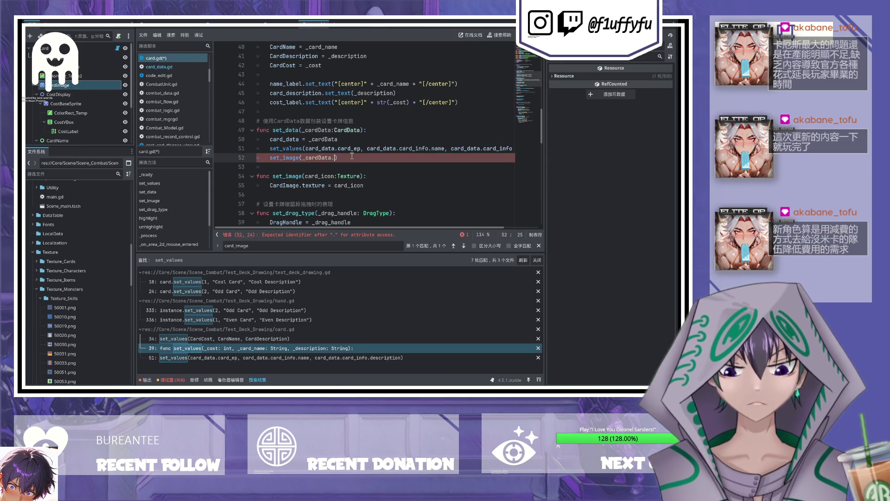
Step: Clear set_image's card_id argument and start 'var card_icon_text =' on a new line above it
{"action": "type", "text": "card"}
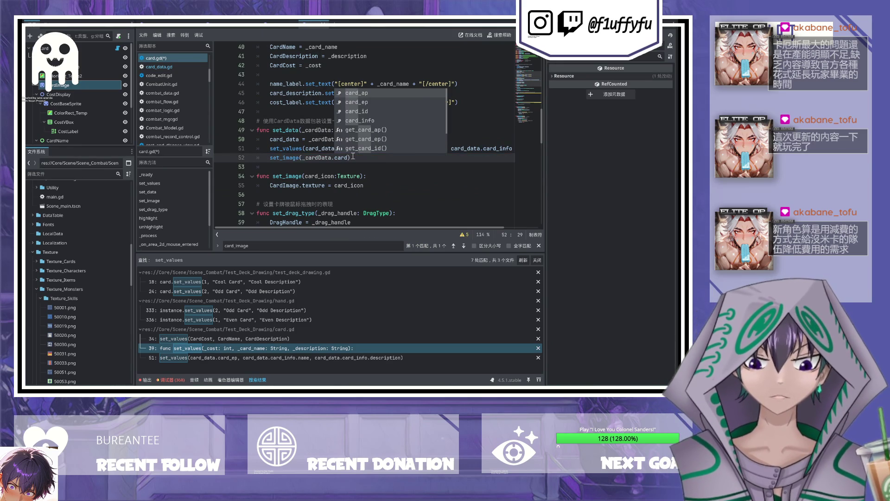
{"action": "type", "text": "+"}
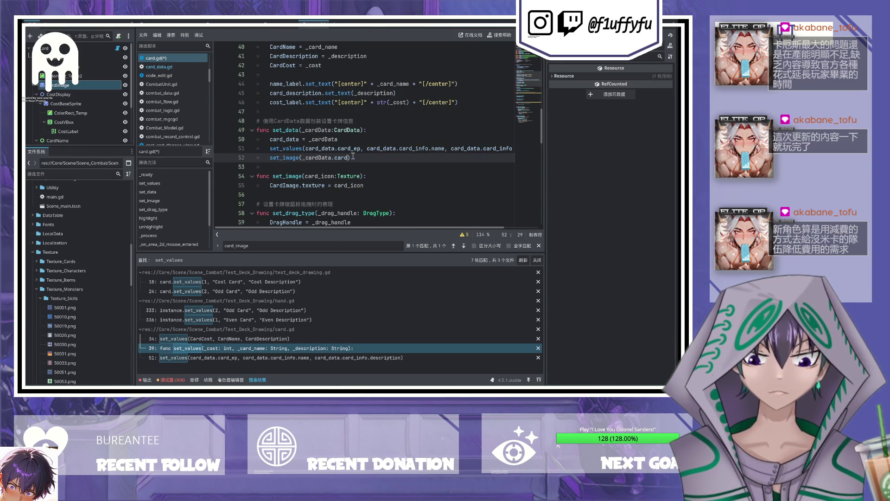
{"action": "type", "text": "id"}
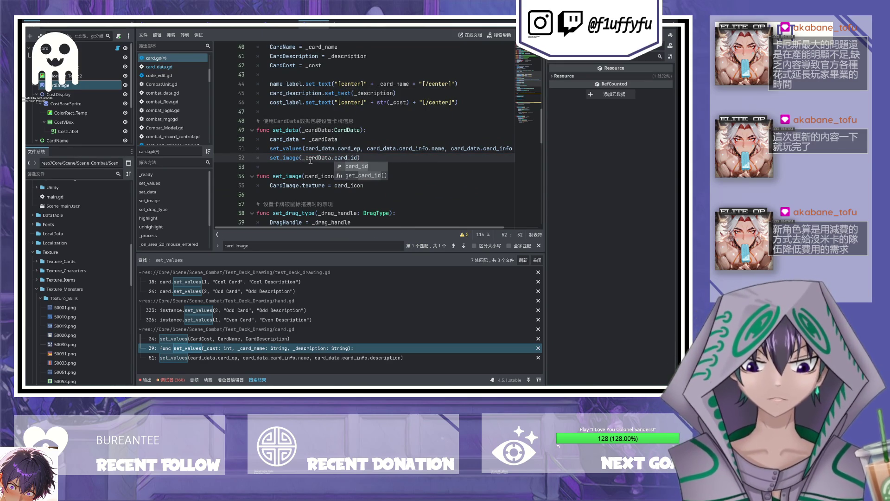
{"action": "key", "text": "ctrl+BackSpace"}
{"action": "key", "text": "ctrl+BackSpace"}
{"action": "key", "text": "ctrl+BackSpace"}
{"action": "left_click", "coordinate": [269, 159]}
{"action": "key", "text": "Return"}
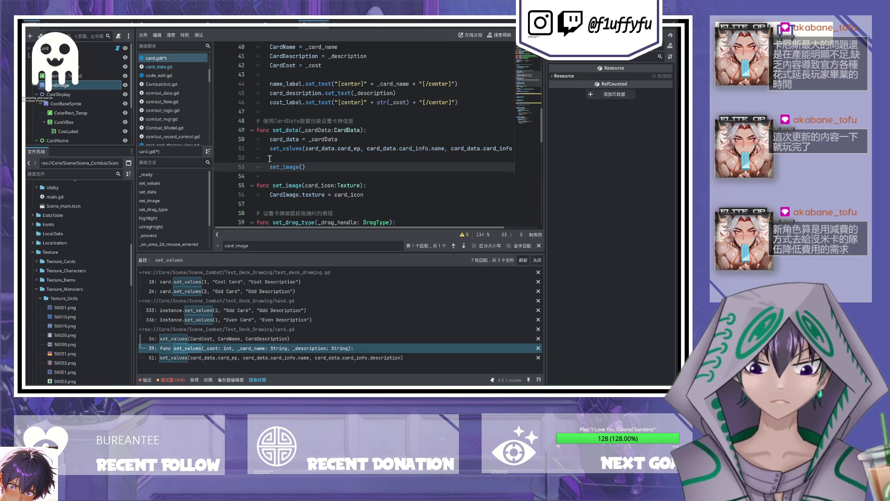
{"action": "left_click", "coordinate": [269, 159]}
{"action": "type", "text": "var "}
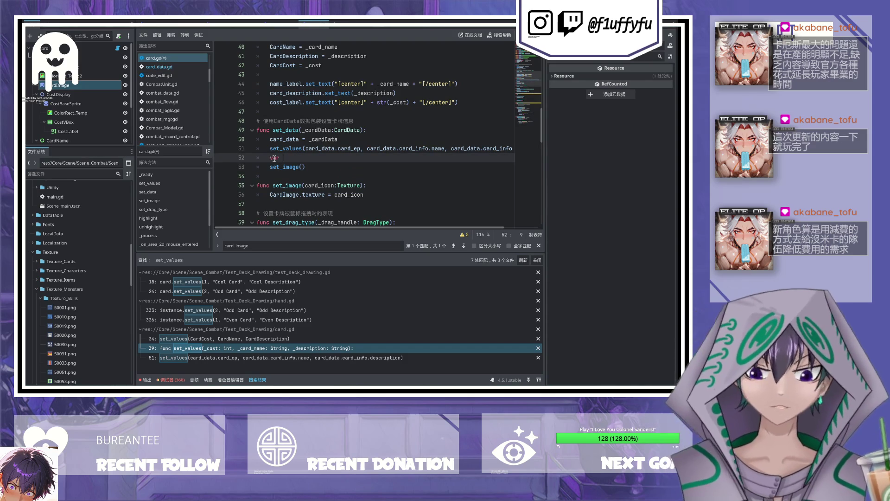
{"action": "type", "text": "card_icon_text = "}
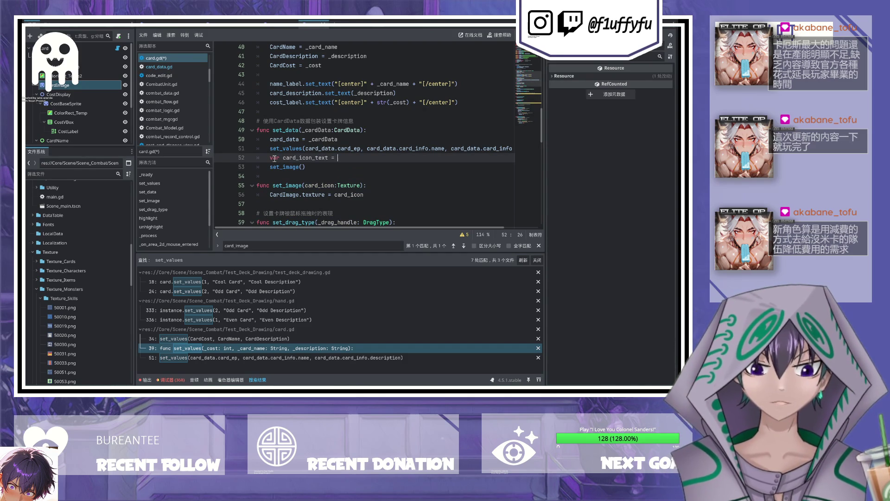
{"action": "type", "text": "Data"}
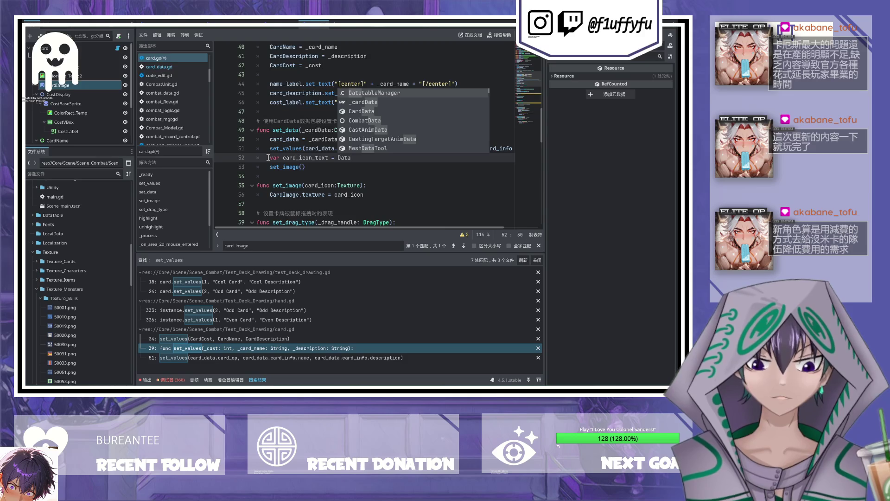
Step: Complete line 52 to 'var card_icon_text = DatatableManager.get_data(' via autocomplete
{"action": "key", "text": "Return"}
{"action": "type", "text": "。"}
{"action": "key", "text": "BackSpace"}
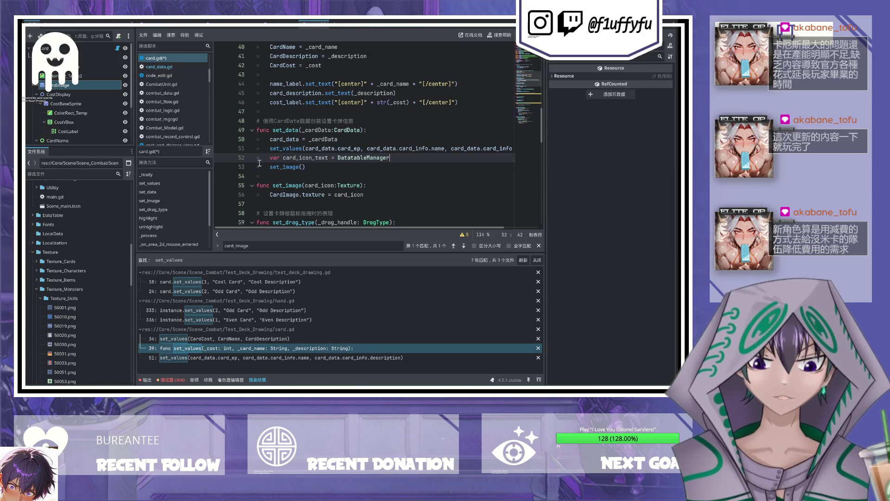
{"action": "type", "text": ".get"}
{"action": "key", "text": "Return"}
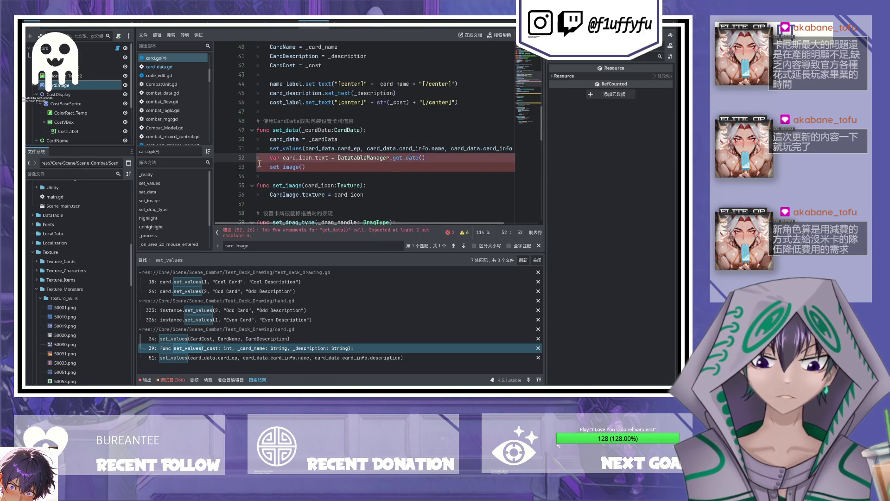
Step: Replace get_data's DB argument with GlobalEnums.Card, then select that argument
{"action": "type", "text": "car"}
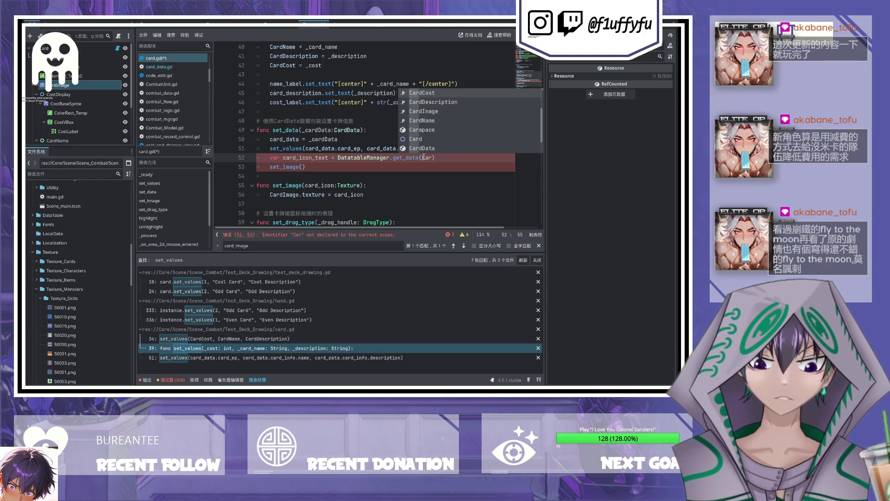
{"action": "key", "text": "BackSpace"}
{"action": "key", "text": "BackSpace"}
{"action": "key", "text": "BackSpace"}
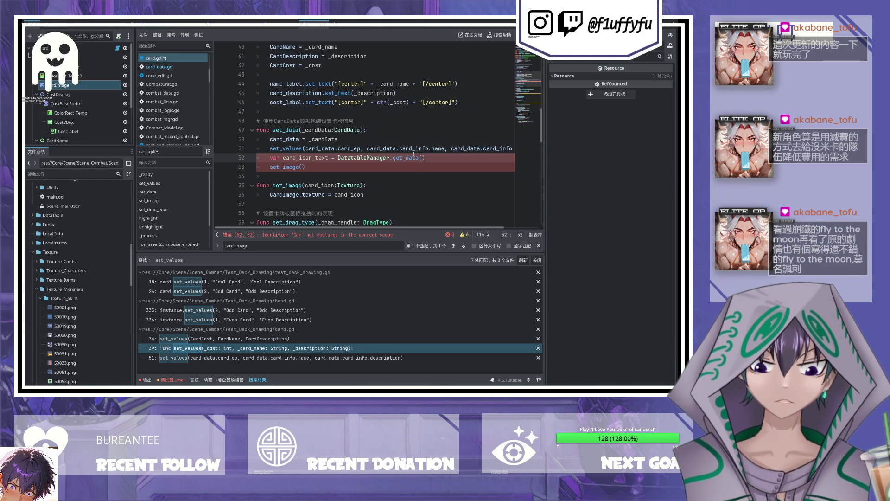
{"action": "type", "text": "DB"}
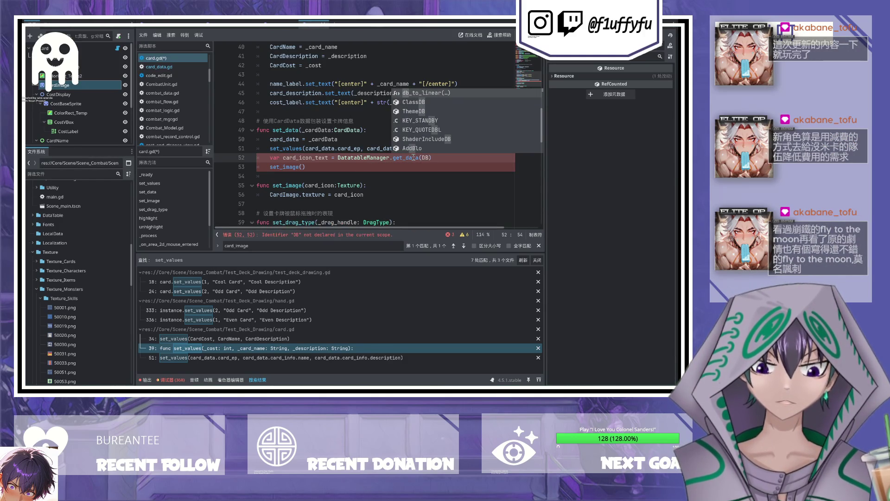
{"action": "key", "text": "BackSpace"}
{"action": "key", "text": "BackSpace"}
{"action": "type", "text": "Glob"}
{"action": "type", "text": "alEnums.C"}
{"action": "type", "text": "ard"}
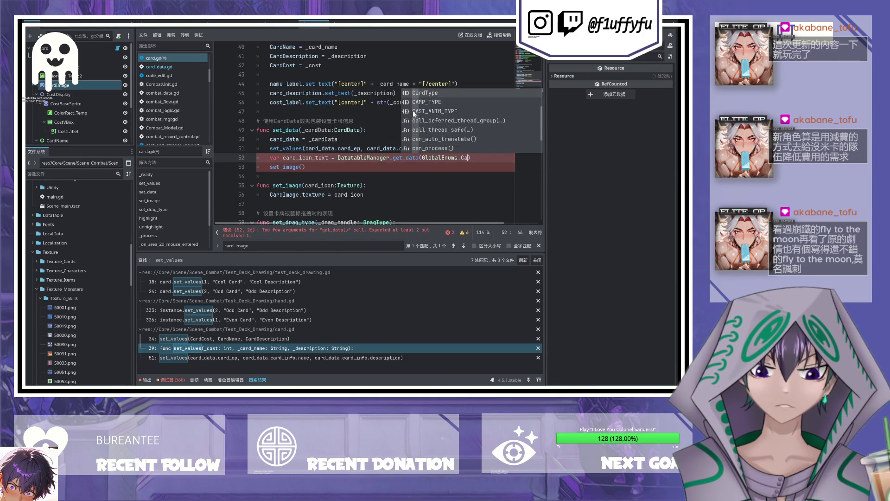
{"action": "scroll", "coordinate": [412, 110], "scroll_direction": "right", "scroll_amount": 2}
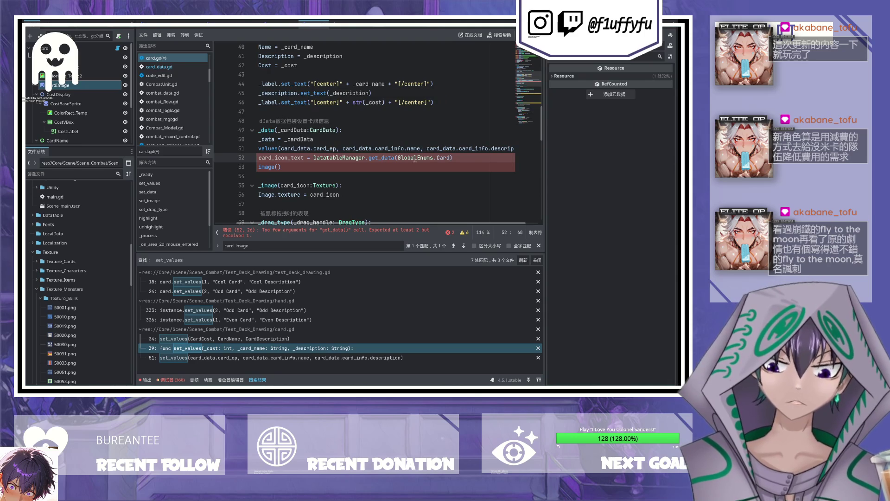
{"action": "left_click_drag", "start_coordinate": [450, 157], "coordinate": [400, 157]}
Step: Try dataEnum, gd.DB., DB and db as get_data's argument, leaving it empty
{"action": "key", "text": "BackSpace"}
{"action": "type", "text": "("}
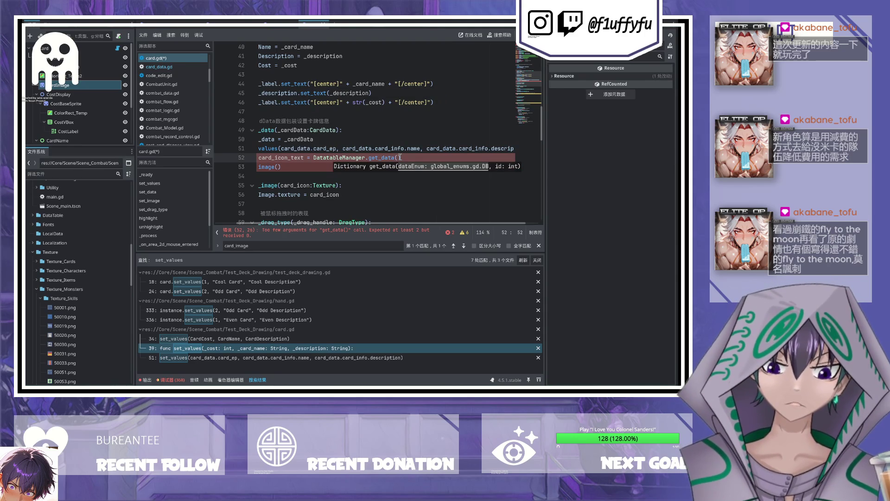
{"action": "type", "text": "dataEnum"}
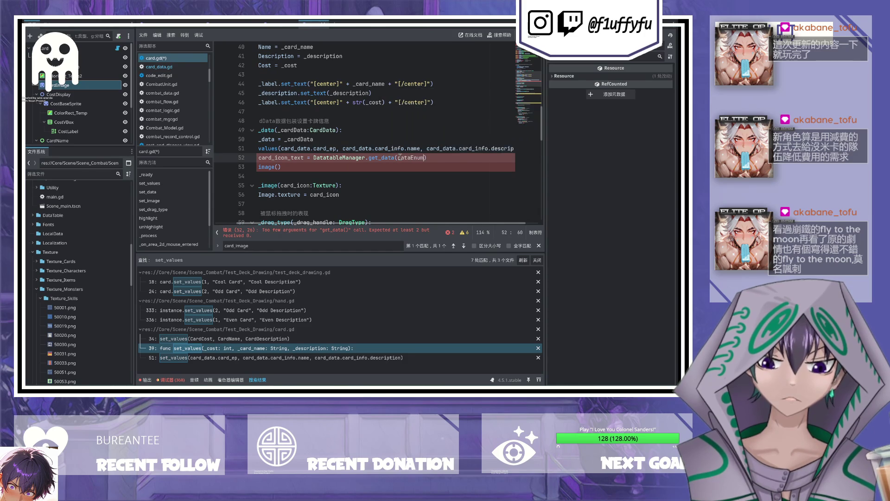
{"action": "key", "text": "BackSpace"}
{"action": "key", "text": "BackSpace"}
{"action": "key", "text": "BackSpace"}
{"action": "type", "text": "gd"}
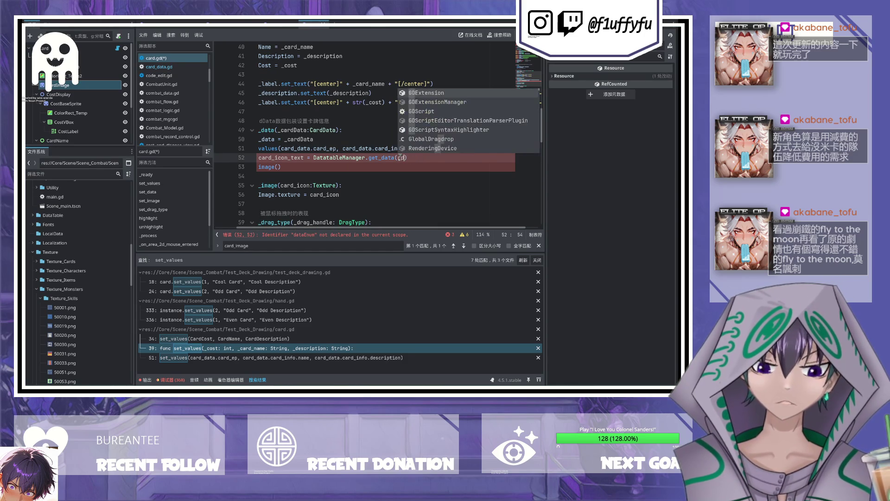
{"action": "type", "text": ".DB."}
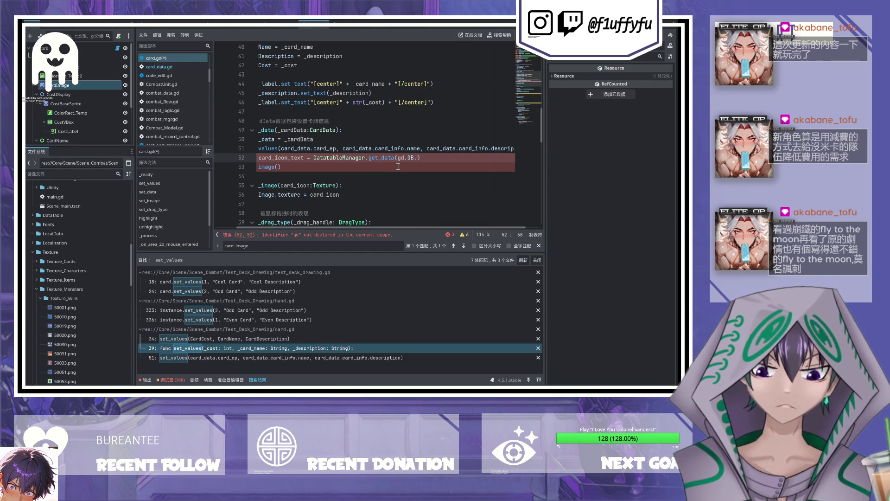
{"action": "key", "text": "BackSpace"}
{"action": "key", "text": "BackSpace"}
{"action": "key", "text": "BackSpace"}
{"action": "type", "text": "DB"}
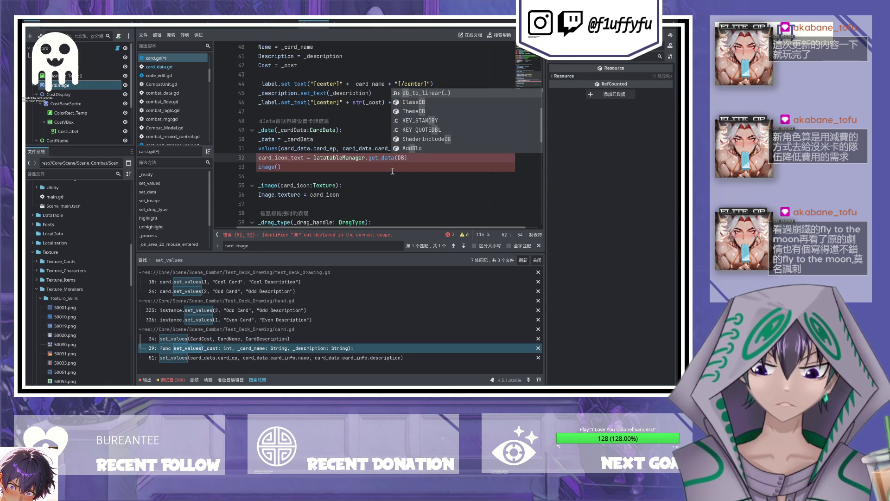
{"action": "key", "text": "BackSpace"}
{"action": "key", "text": "BackSpace"}
{"action": "type", "text": "db"}
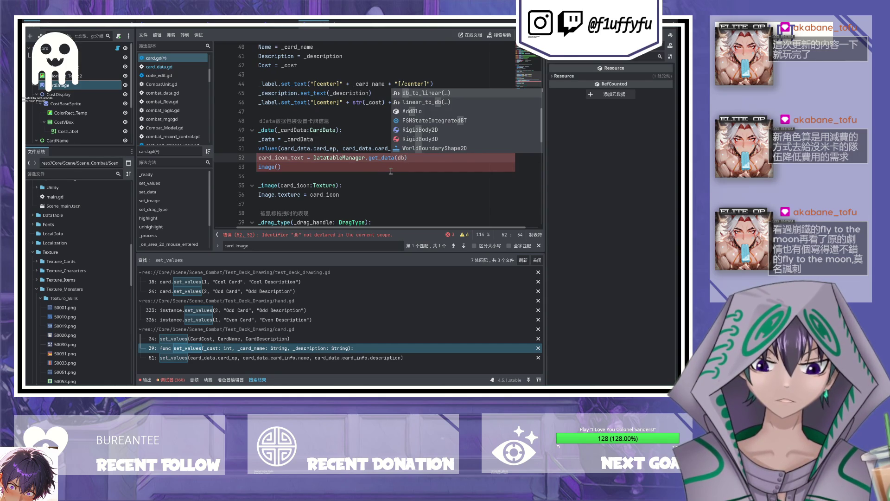
{"action": "key", "text": "BackSpace"}
{"action": "key", "text": "BackSpace"}
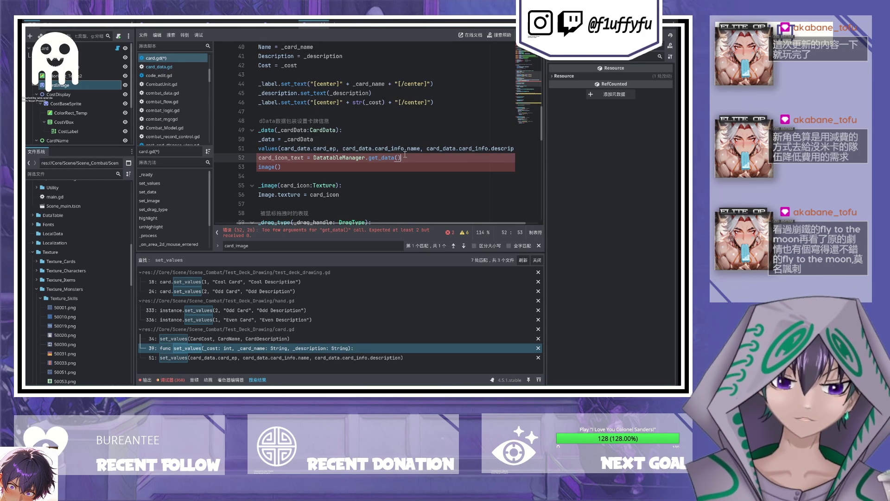
Step: Enter GlobalEnums as get_data's argument via autocomplete
{"action": "mouse_move", "coordinate": [389, 163]}
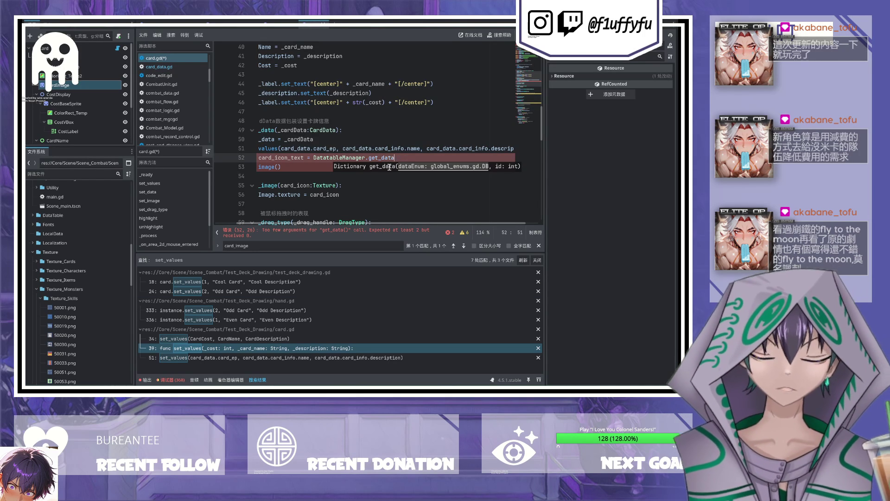
{"action": "type", "text": "global"}
{"action": "type", "text": "_enums.gd."}
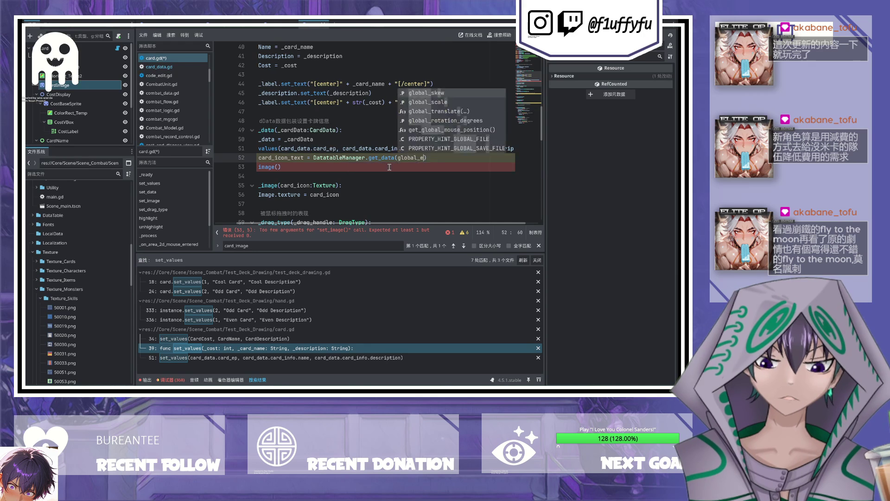
{"action": "type", "text": "DB"}
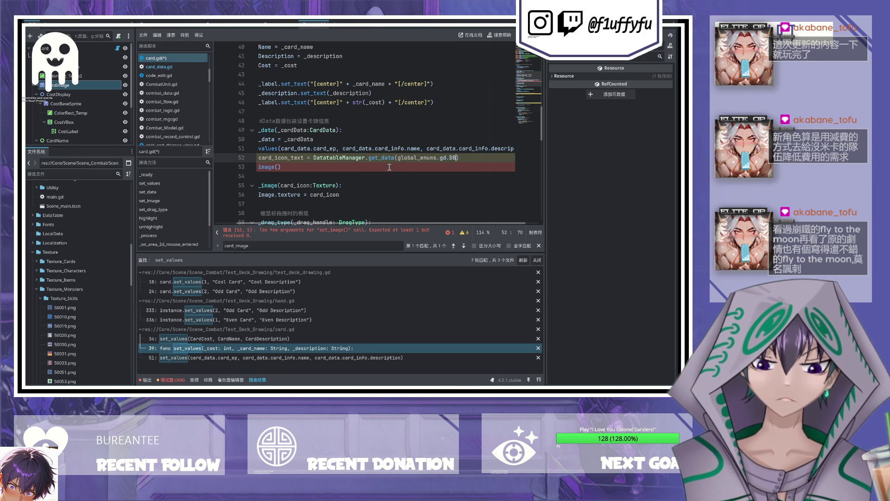
{"action": "key", "text": "BackSpace"}
{"action": "key", "text": "BackSpace"}
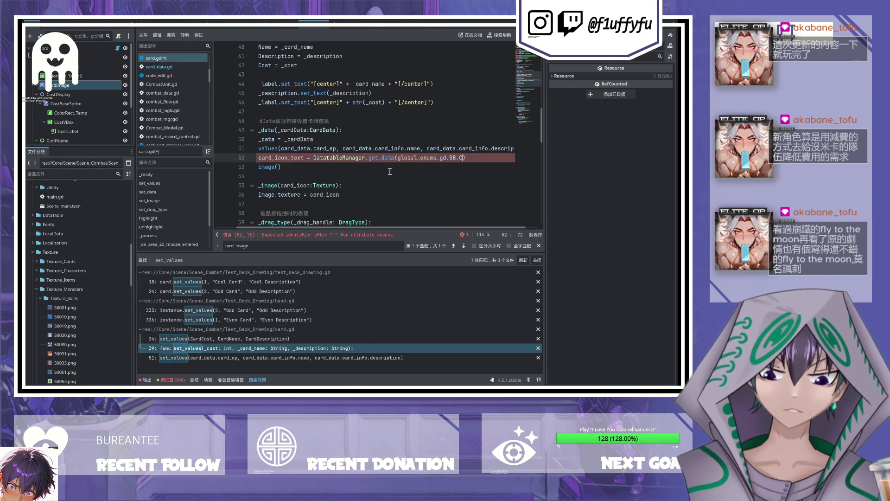
{"action": "key", "text": "BackSpace"}
{"action": "key", "text": "BackSpace"}
{"action": "key", "text": "BackSpace"}
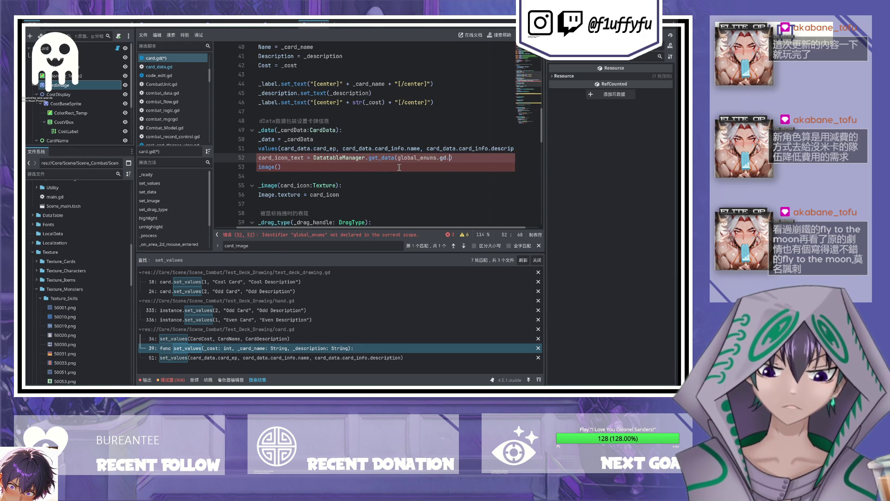
{"action": "type", "text": "."}
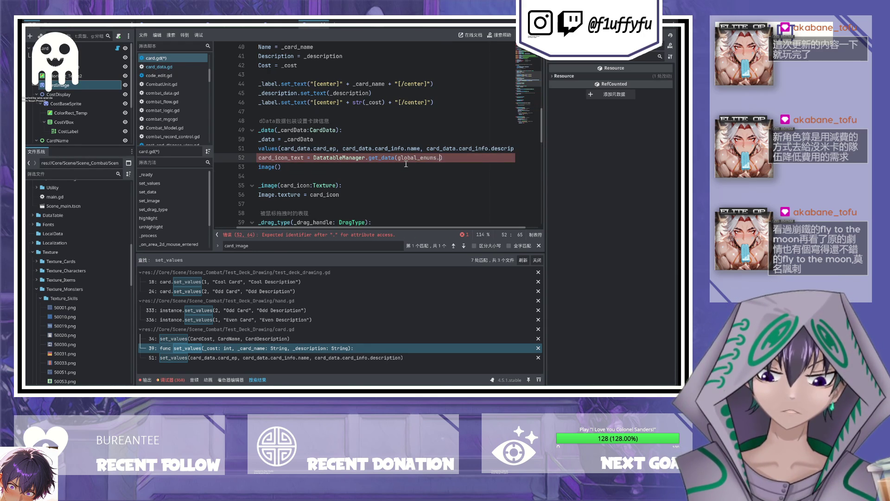
{"action": "key", "text": "BackSpace"}
{"action": "key", "text": "BackSpace"}
{"action": "key", "text": "BackSpace"}
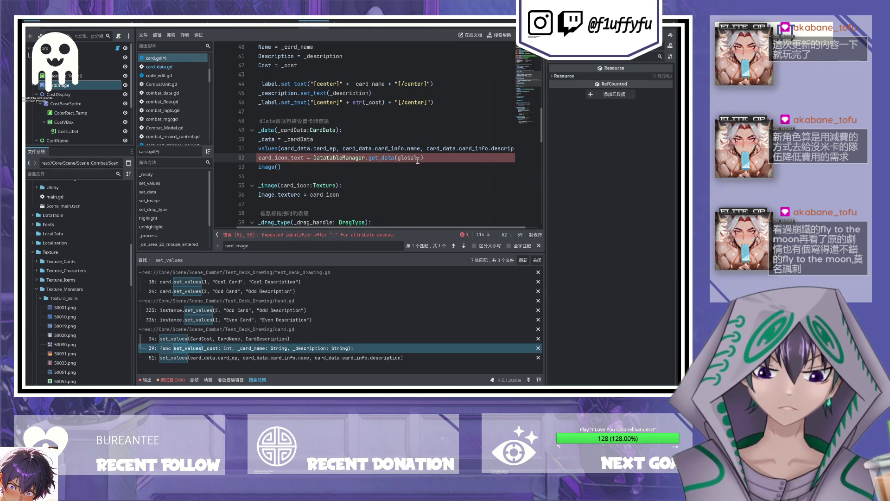
{"action": "type", "text": "E"}
{"action": "key", "text": "Return"}
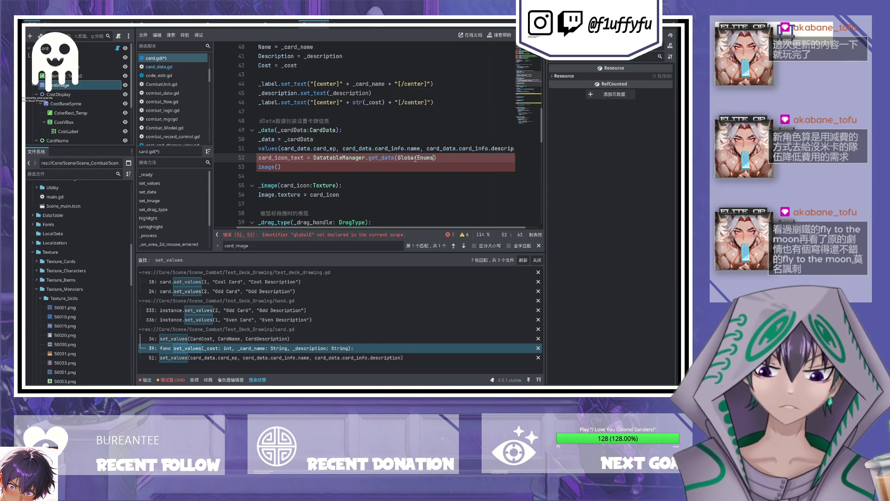
Step: Complete the first get_data argument to GlobalEnums.DB.CARDS
{"action": "type", "text": ".gd"}
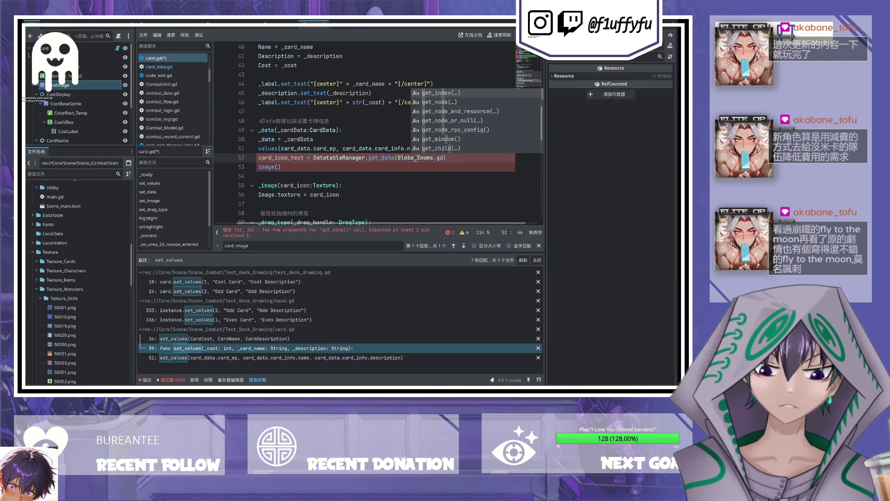
{"action": "key", "text": "BackSpace"}
{"action": "key", "text": "BackSpace"}
{"action": "type", "text": "DB"}
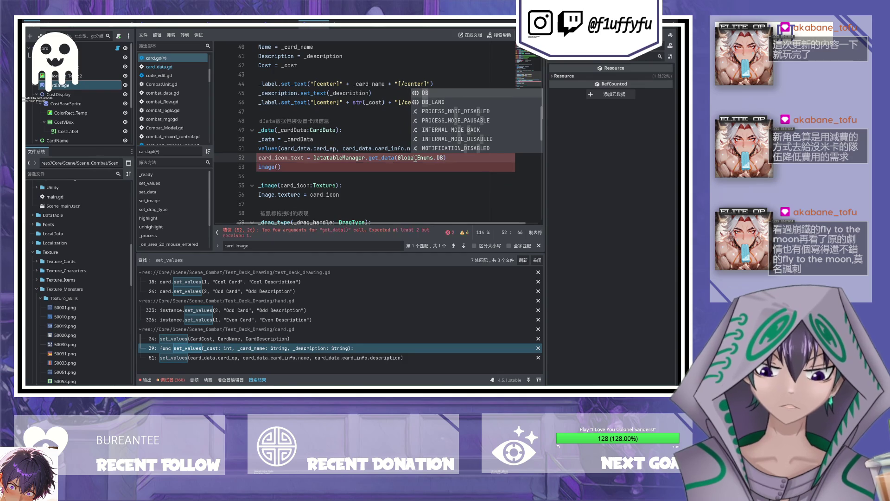
{"action": "type", "text": "."}
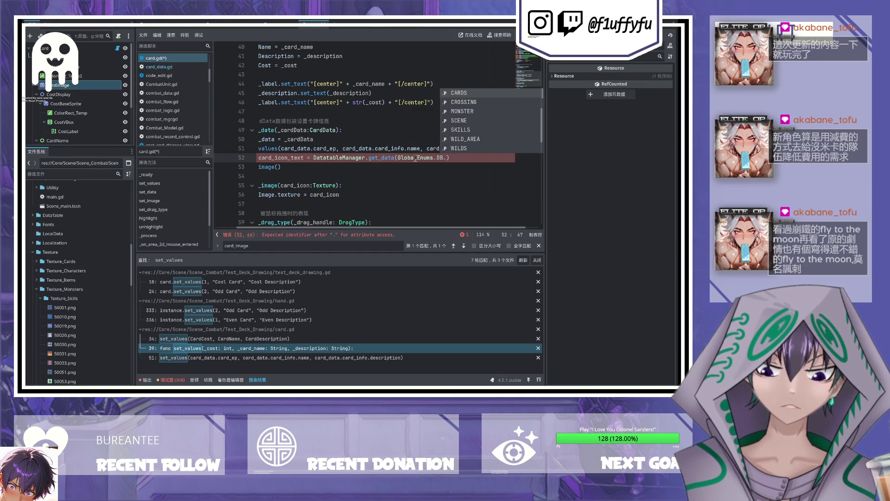
{"action": "key", "text": "Down"}
{"action": "key", "text": "Down"}
{"action": "key", "text": "Down"}
{"action": "key", "text": "Down"}
{"action": "key", "text": "Down"}
{"action": "key", "text": "Down"}
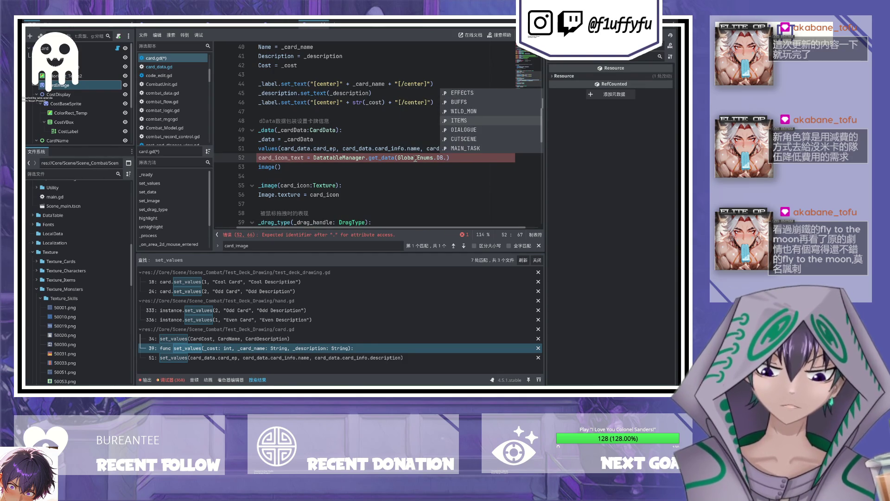
{"action": "type", "text": "CARDS"}
{"action": "key", "text": "Return"}
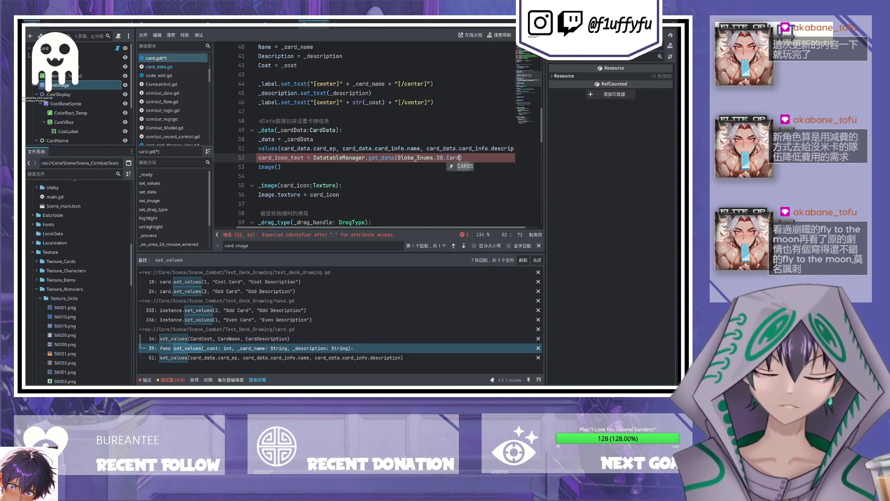
{"action": "key", "text": "ctrl+s"}
Step: Add _cardData.card_id as the second get_data argument and save card.gd
{"action": "type", "text": ", "}
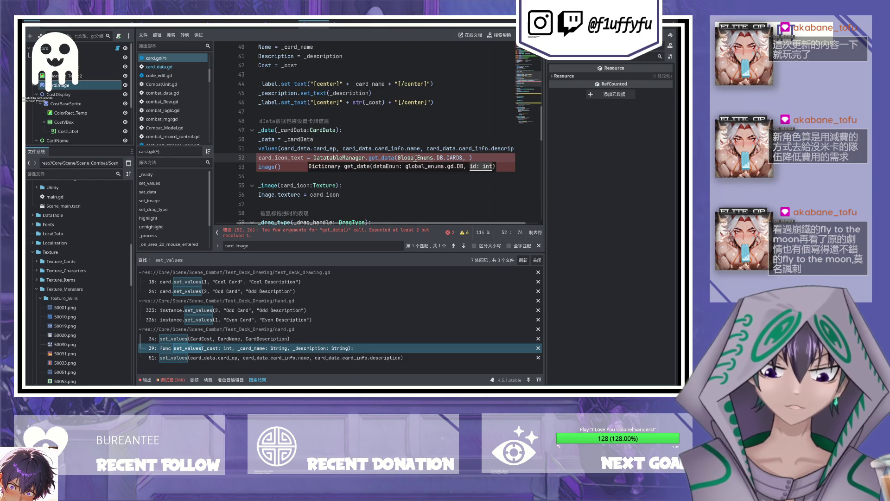
{"action": "type", "text": "_cardDa"}
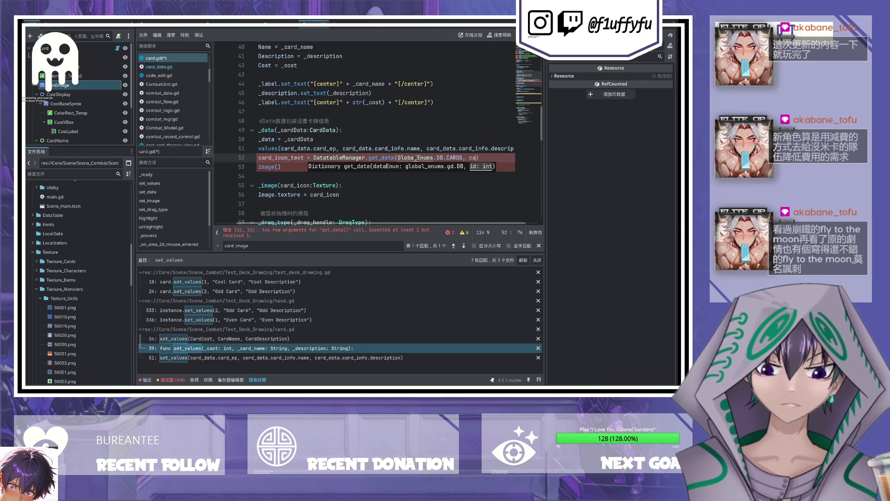
{"action": "type", "text": "ta.card_id"}
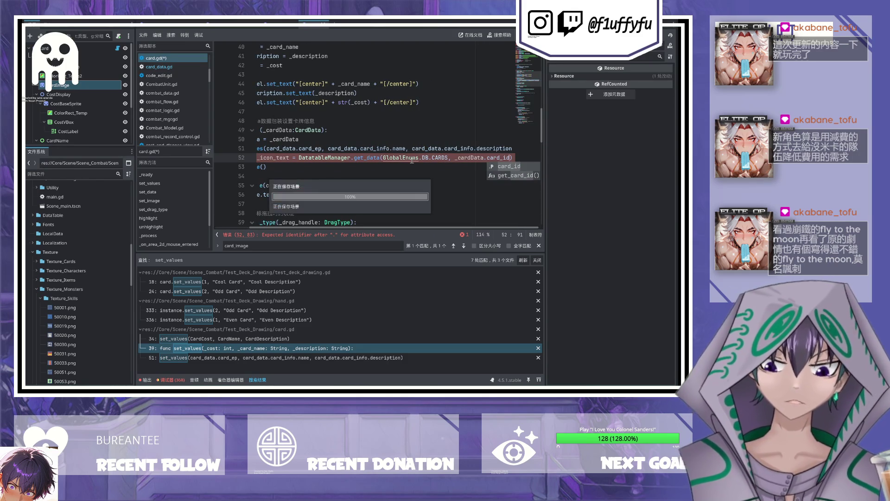
{"action": "key", "text": "ctrl+s"}
{"action": "key", "text": "Down"}
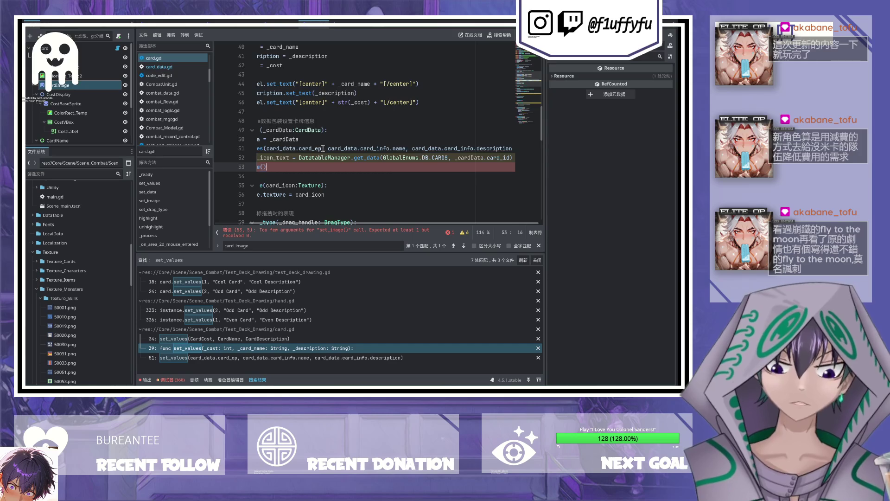
{"action": "scroll", "coordinate": [346, 140], "scroll_direction": "left", "scroll_amount": 3}
{"action": "scroll", "coordinate": [346, 140], "scroll_direction": "right", "scroll_amount": 3}
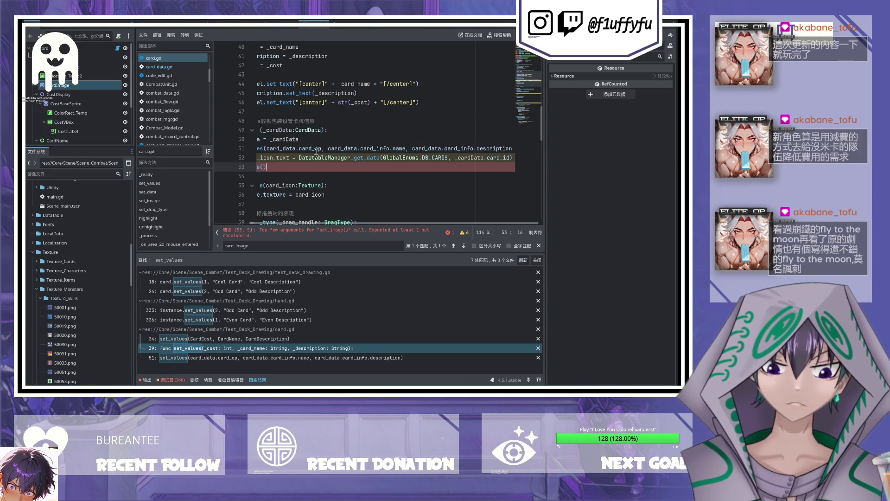
{"action": "scroll", "coordinate": [315, 151], "scroll_direction": "left", "scroll_amount": 3}
{"action": "scroll", "coordinate": [314, 130], "scroll_direction": "right", "scroll_amount": 3}
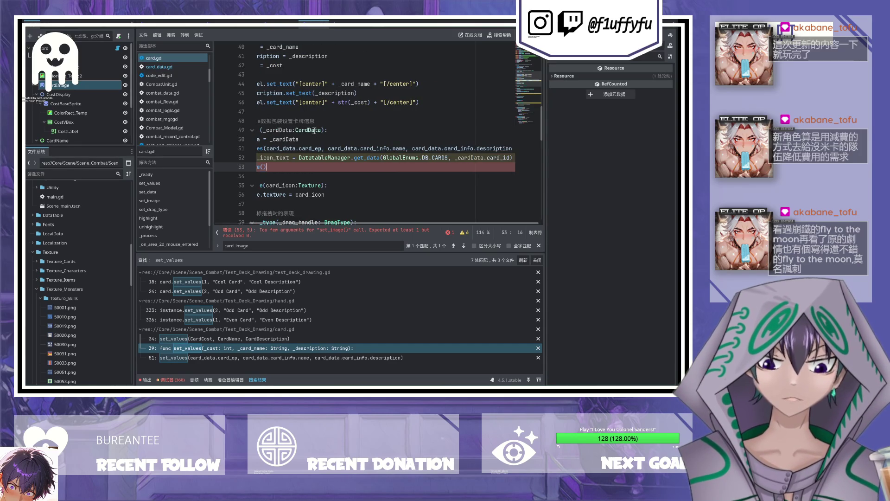
Step: Re-enter the CARDS table name after GlobalEnums.DB. via autocomplete and save
{"action": "left_click_drag", "start_coordinate": [384, 159], "coordinate": [447, 160]}
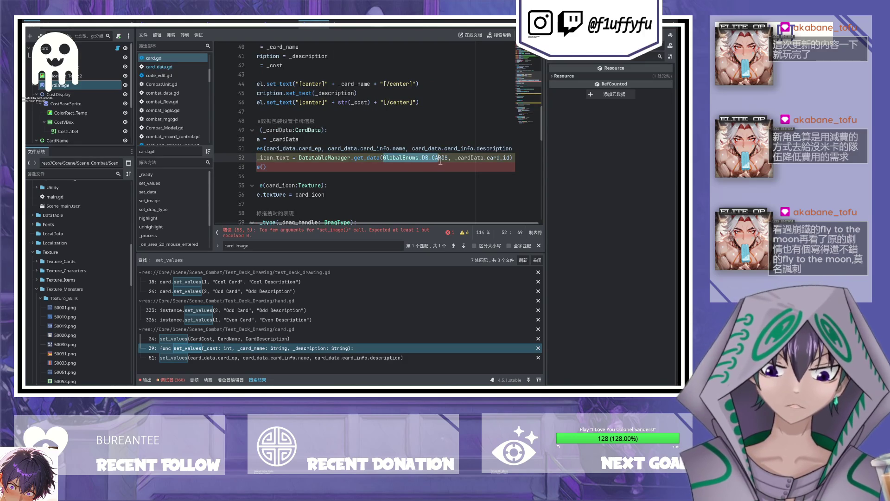
{"action": "key", "text": "BackSpace"}
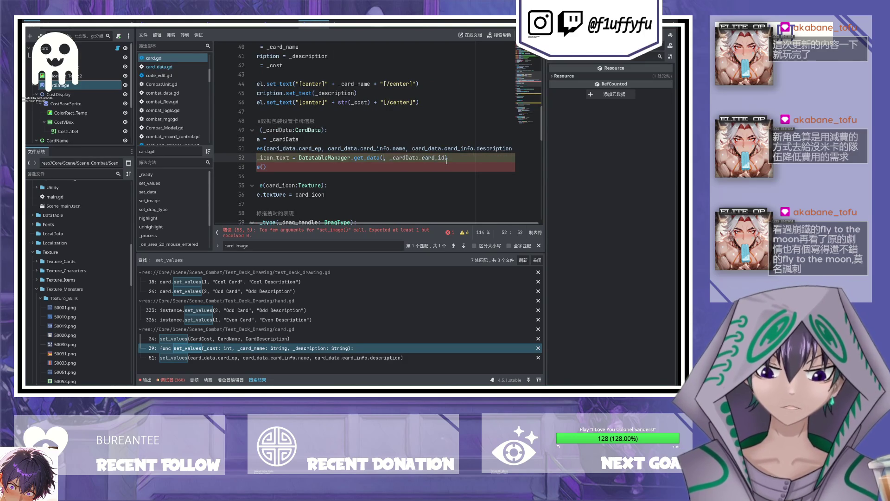
{"action": "key", "text": "ctrl+z"}
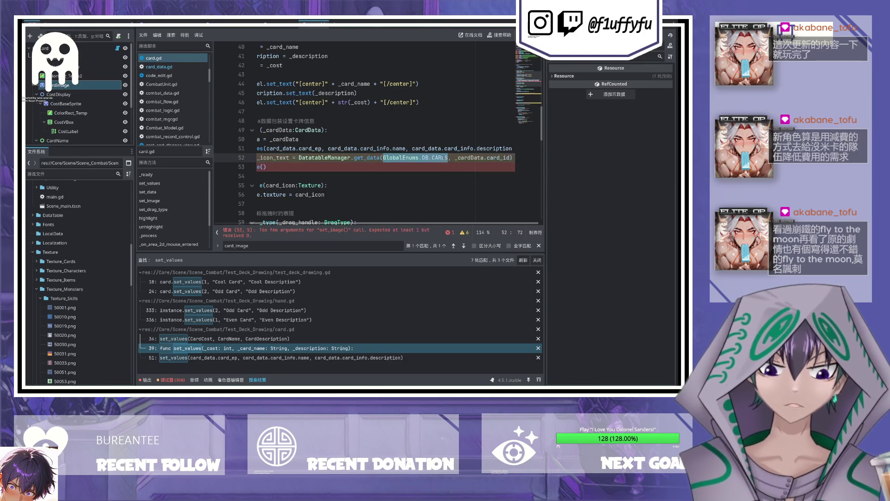
{"action": "double_click", "coordinate": [439, 158]}
{"action": "key", "text": "BackSpace"}
{"action": "type", "text": "Im"}
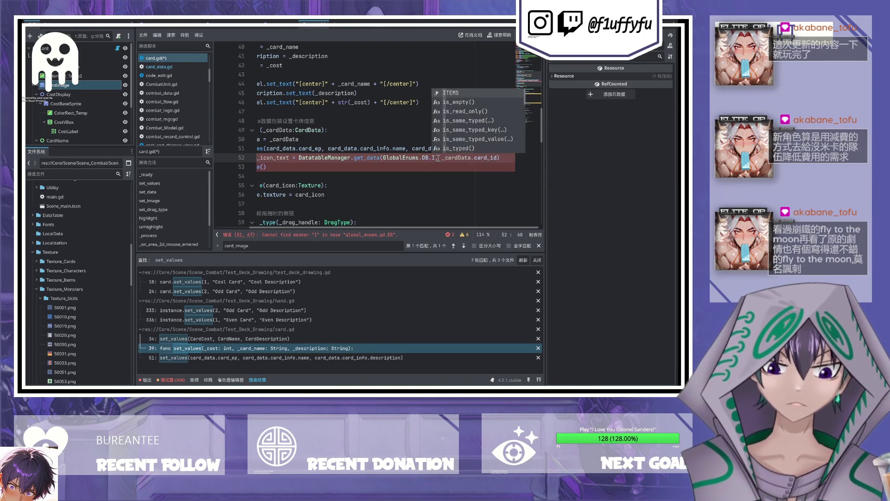
{"action": "key", "text": "BackSpace"}
{"action": "key", "text": "BackSpace"}
{"action": "type", "text": "Ca"}
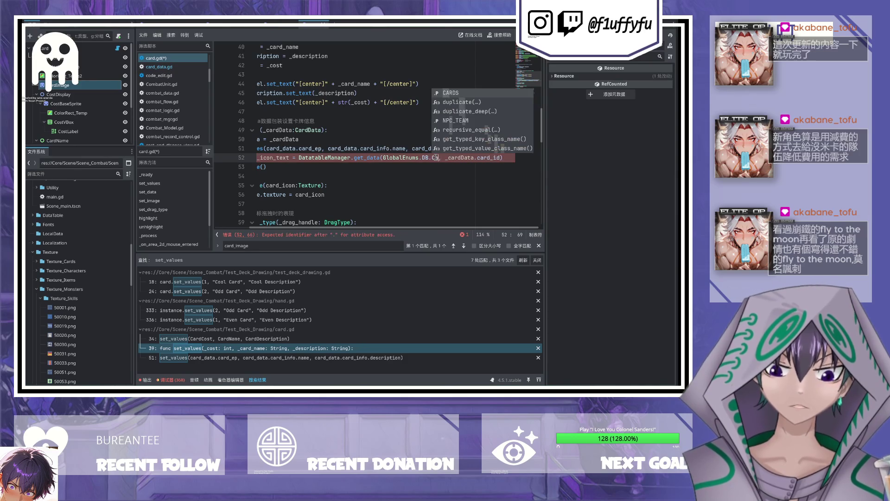
{"action": "key", "text": "Return"}
{"action": "key", "text": "ctrl+s"}
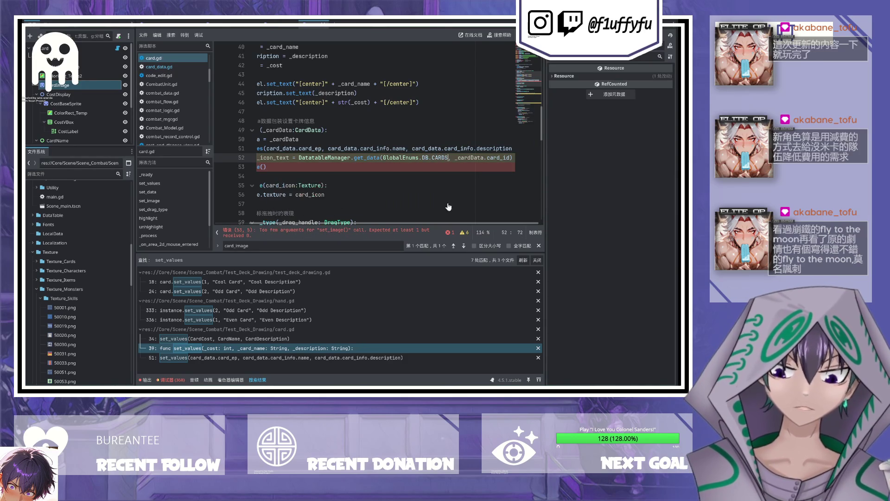
Step: Append a member-access dot after the get_data(...) call on line 52
{"action": "scroll", "coordinate": [384, 151], "scroll_direction": "left", "scroll_amount": 2}
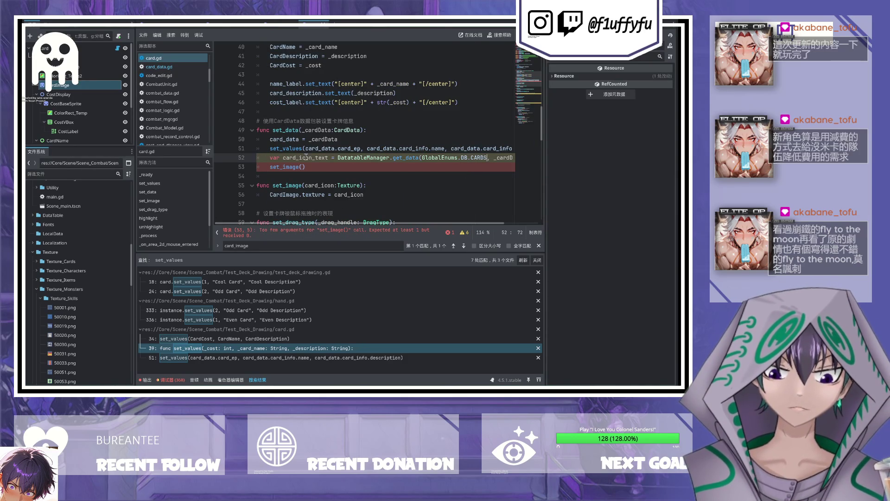
{"action": "scroll", "coordinate": [306, 157], "scroll_direction": "right", "scroll_amount": 2}
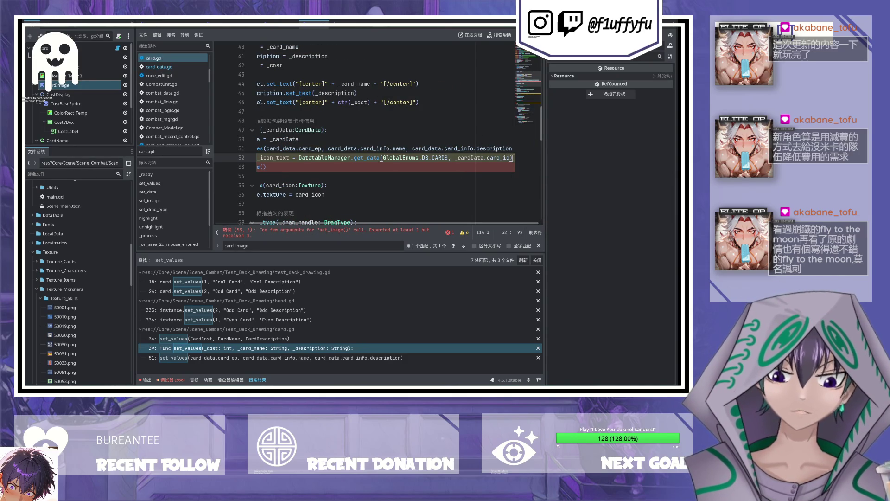
{"action": "type", "text": "."}
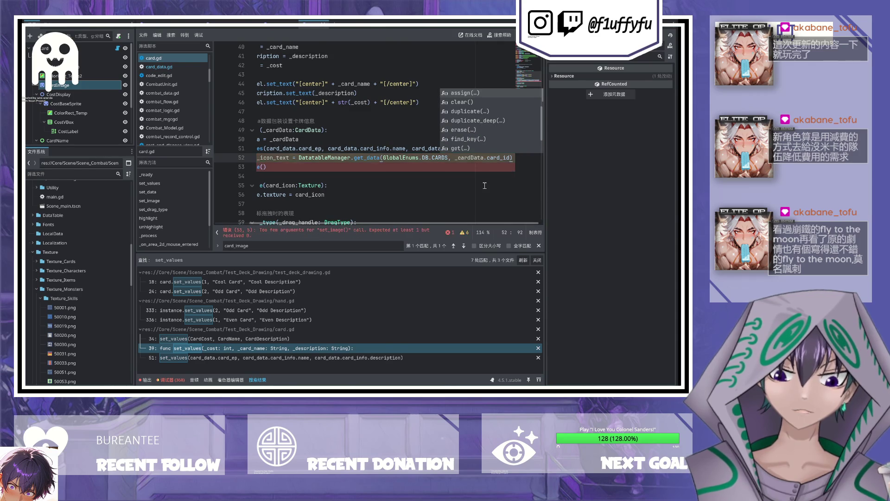
{"action": "key", "text": "Escape"}
{"action": "left_click", "coordinate": [454, 169]}
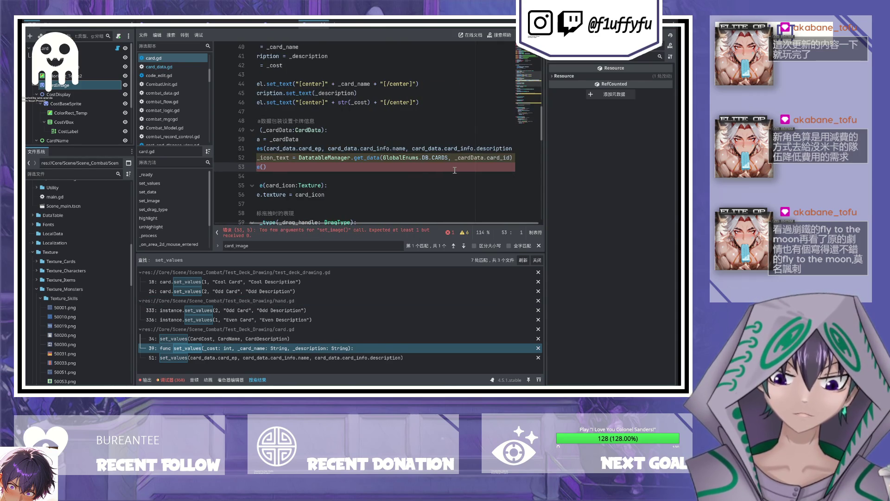
{"action": "left_click", "coordinate": [513, 158]}
{"action": "type", "text": "."}
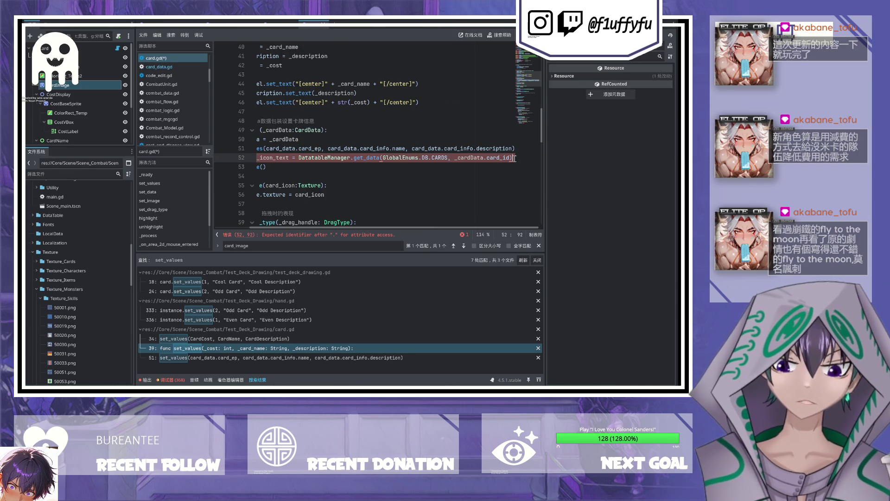
{"action": "type", "text": "."}
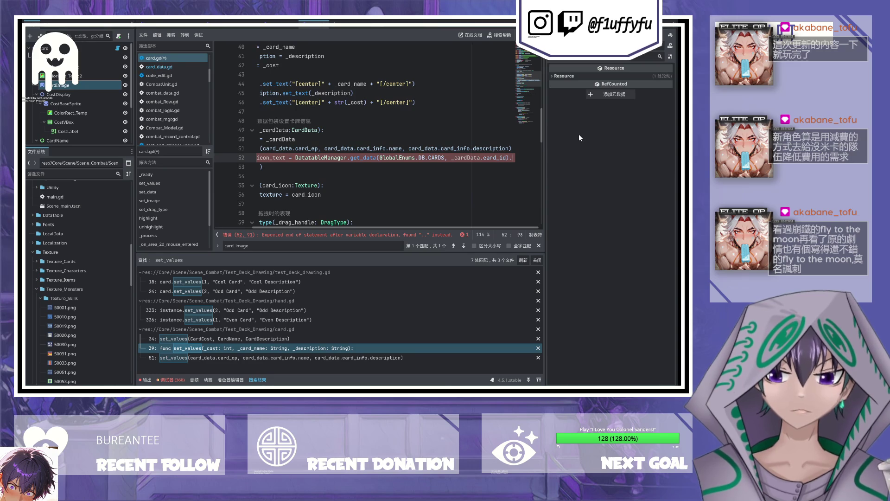
Step: Open Cards.csv from the DataTable folder and expand its column Headers list
{"action": "scroll", "coordinate": [70, 302], "scroll_direction": "up", "scroll_amount": 2}
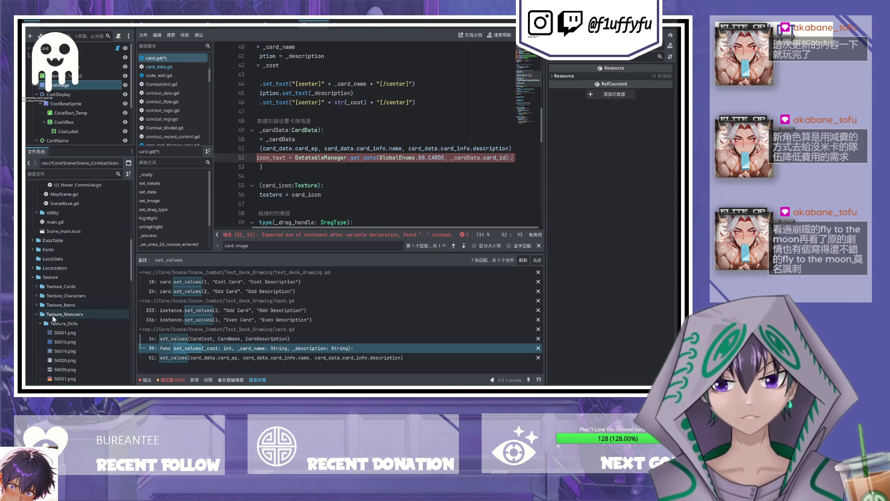
{"action": "left_click", "coordinate": [32, 276]}
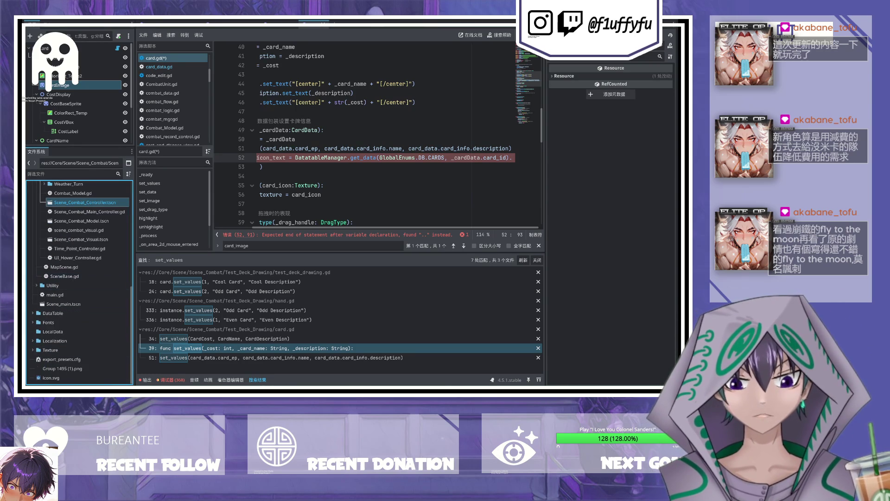
{"action": "scroll", "coordinate": [33, 323], "scroll_direction": "up", "scroll_amount": 2}
{"action": "scroll", "coordinate": [32, 322], "scroll_direction": "down", "scroll_amount": 2}
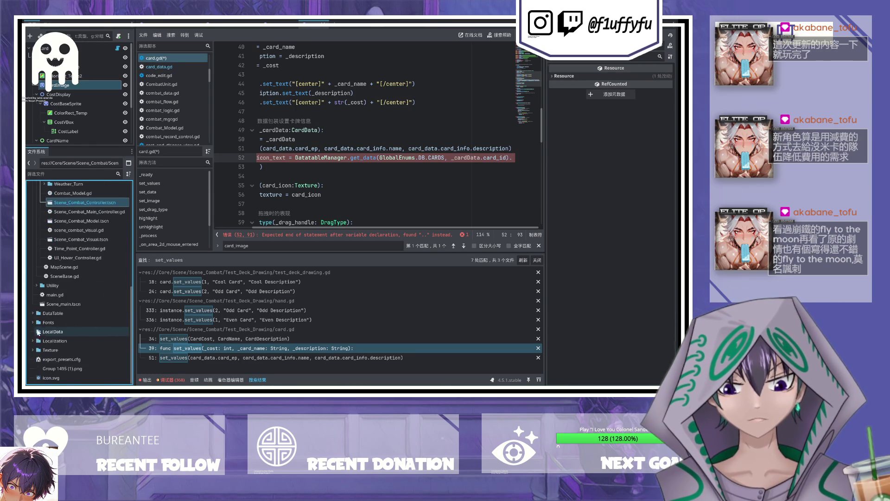
{"action": "left_click", "coordinate": [43, 324]}
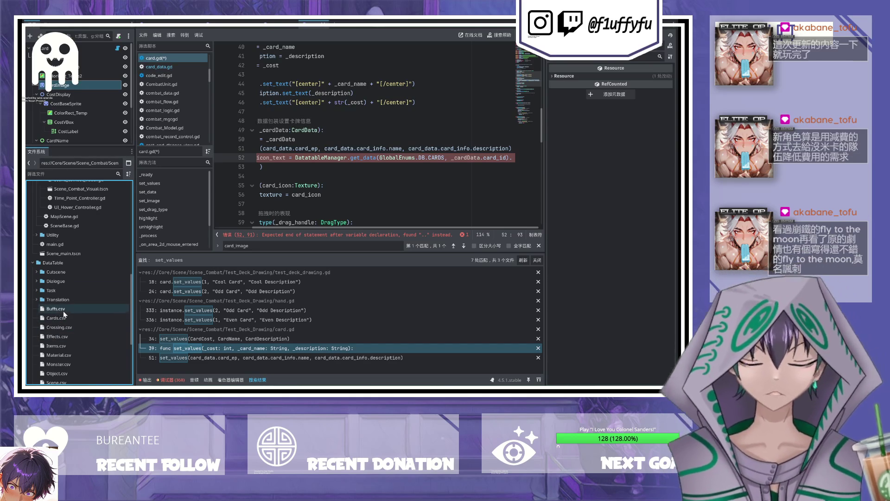
{"action": "scroll", "coordinate": [63, 310], "scroll_direction": "down", "scroll_amount": 3}
{"action": "left_click", "coordinate": [52, 242]}
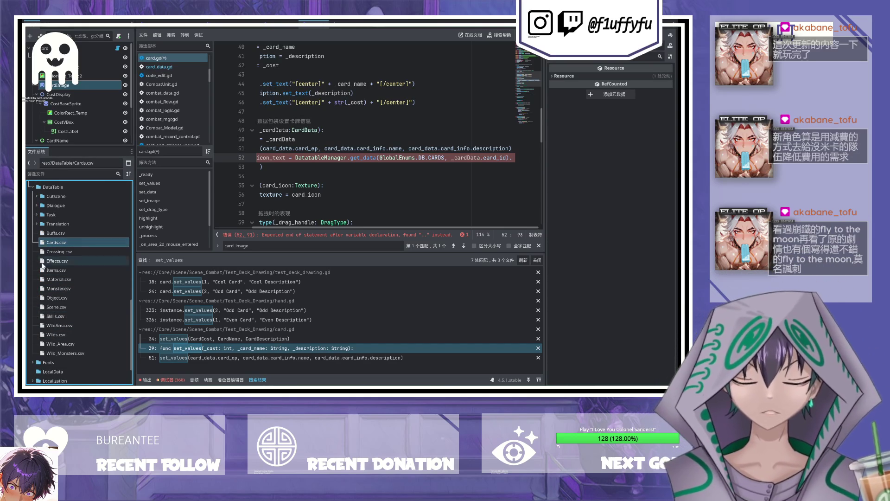
{"action": "left_click", "coordinate": [69, 233]}
{"action": "left_click", "coordinate": [66, 241]}
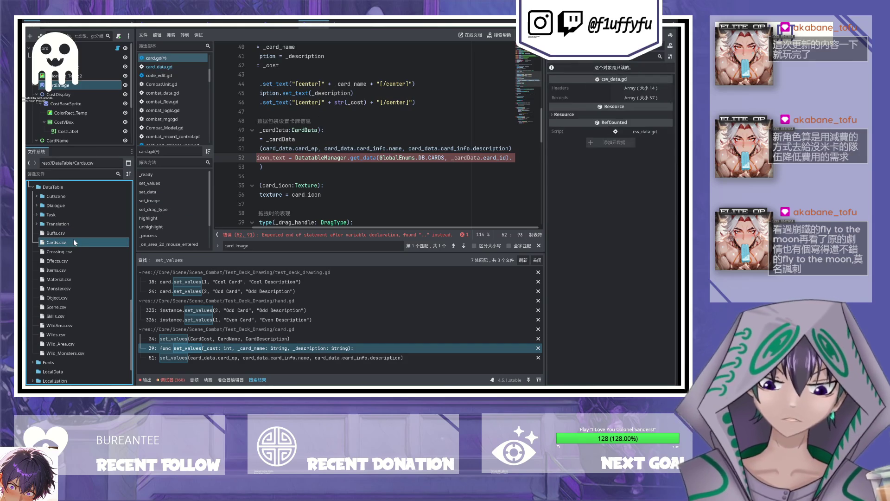
{"action": "left_click", "coordinate": [632, 91]}
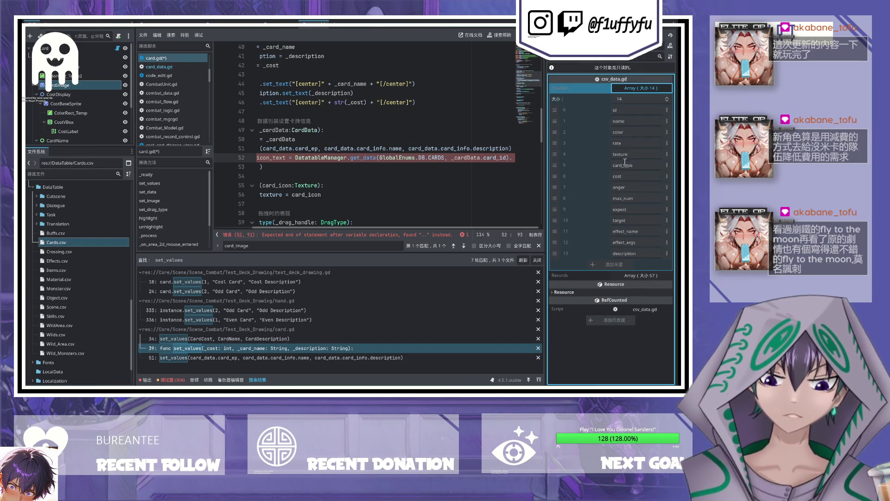
Step: Try .texture member access on line 52 while checking Cards.csv's texture header and Records
{"action": "left_click", "coordinate": [514, 158]}
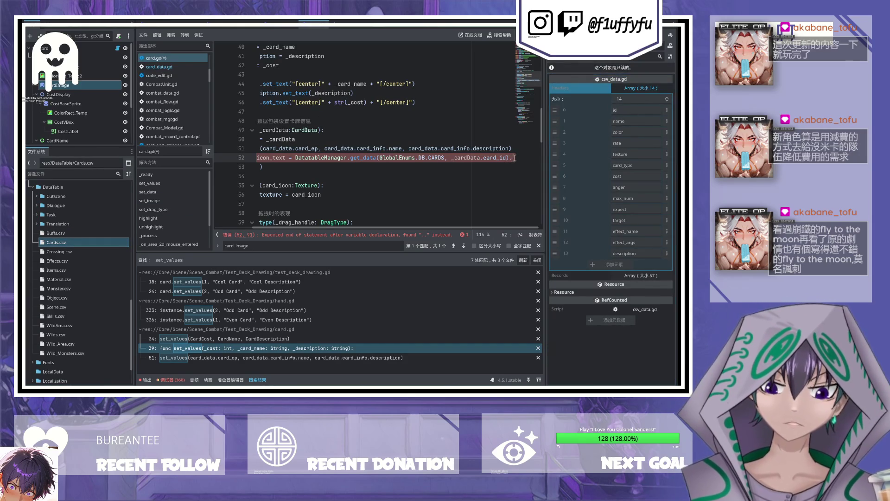
{"action": "key", "text": "BackSpace"}
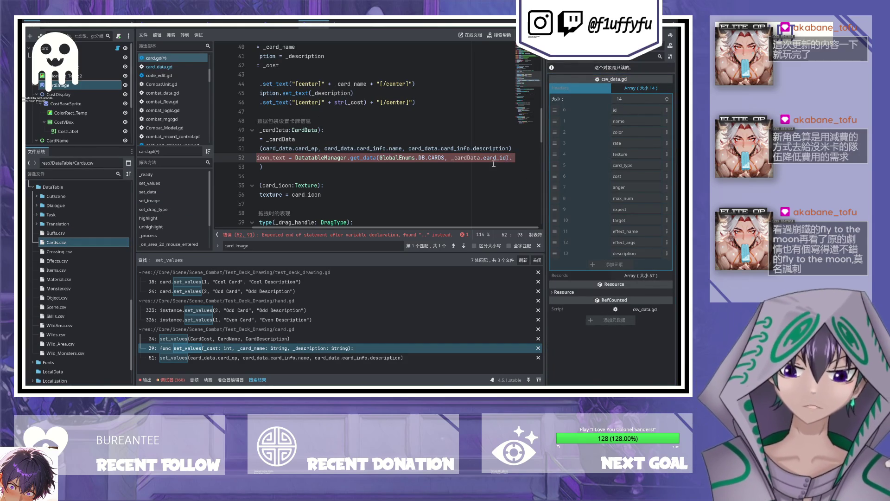
{"action": "type", "text": "ge"}
{"action": "key", "text": "BackSpace"}
{"action": "key", "text": "BackSpace"}
{"action": "type", "text": "texture"}
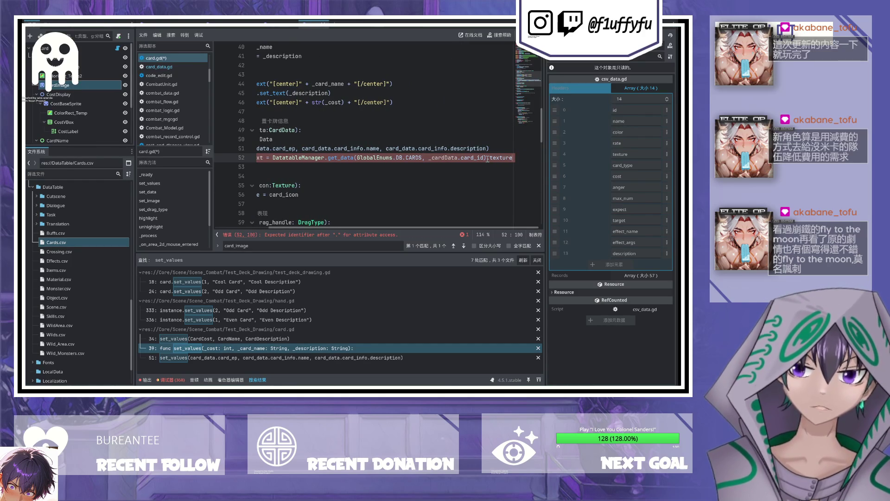
{"action": "left_click", "coordinate": [577, 267]}
{"action": "left_click", "coordinate": [619, 273]}
{"action": "left_click", "coordinate": [489, 158]}
{"action": "key", "text": "ctrl+s"}
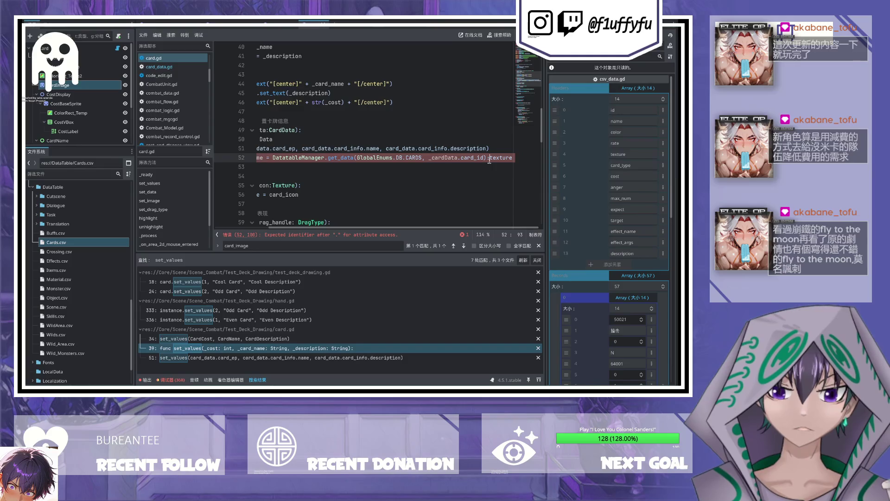
{"action": "key", "text": "BackSpace"}
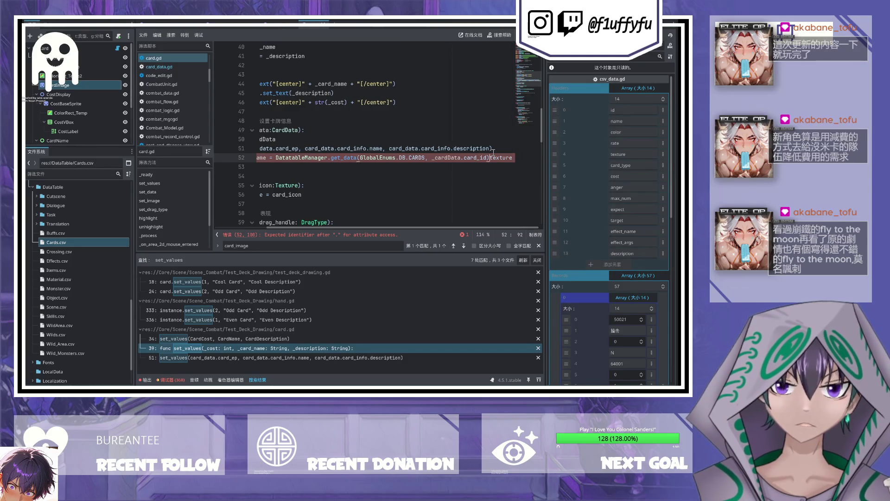
Step: Remove the texture access from line 52, save card.gd and start a new line
{"action": "scroll", "coordinate": [515, 157], "scroll_direction": "left", "scroll_amount": 2}
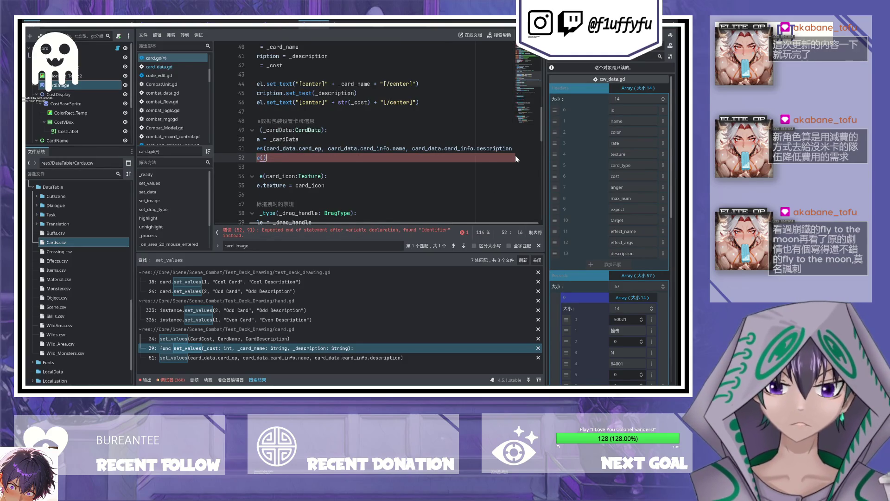
{"action": "scroll", "coordinate": [514, 159], "scroll_direction": "right", "scroll_amount": 1}
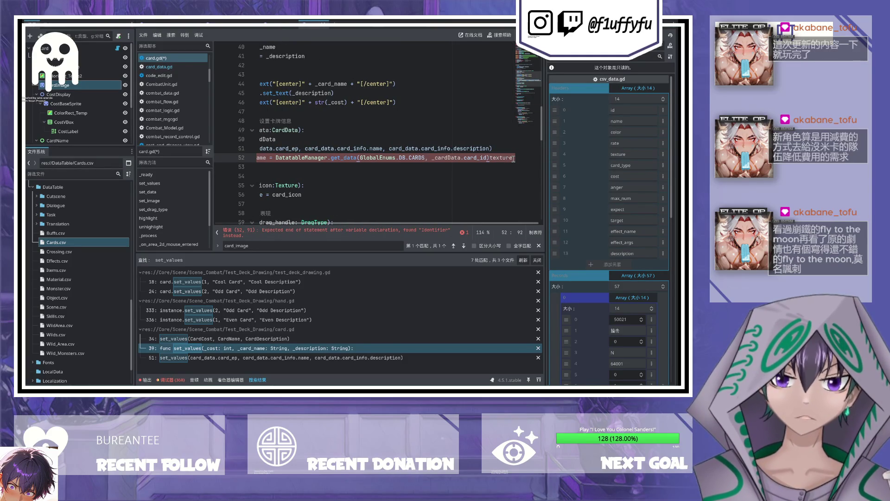
{"action": "scroll", "coordinate": [510, 160], "scroll_direction": "left", "scroll_amount": 1}
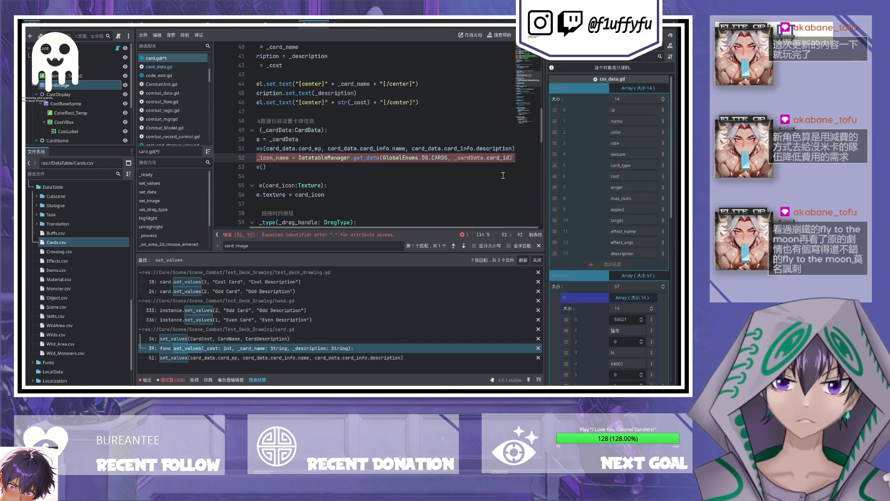
{"action": "key", "text": "BackSpace"}
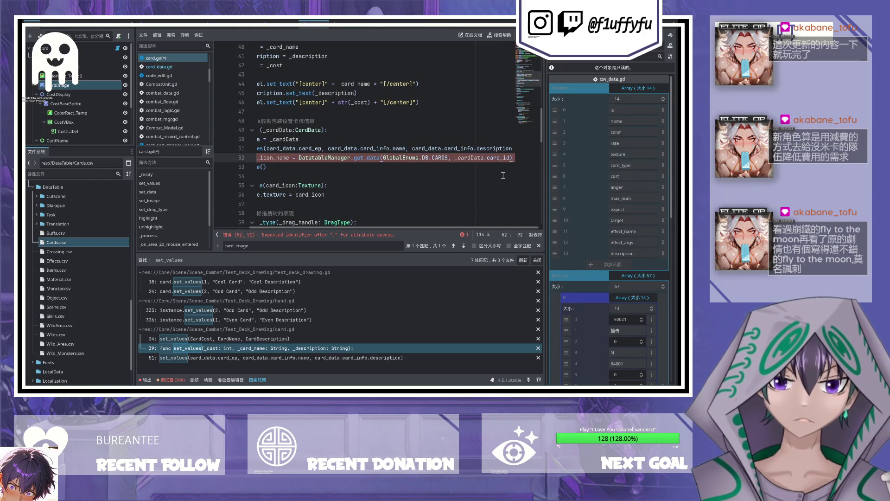
{"action": "key", "text": "ctrl+s"}
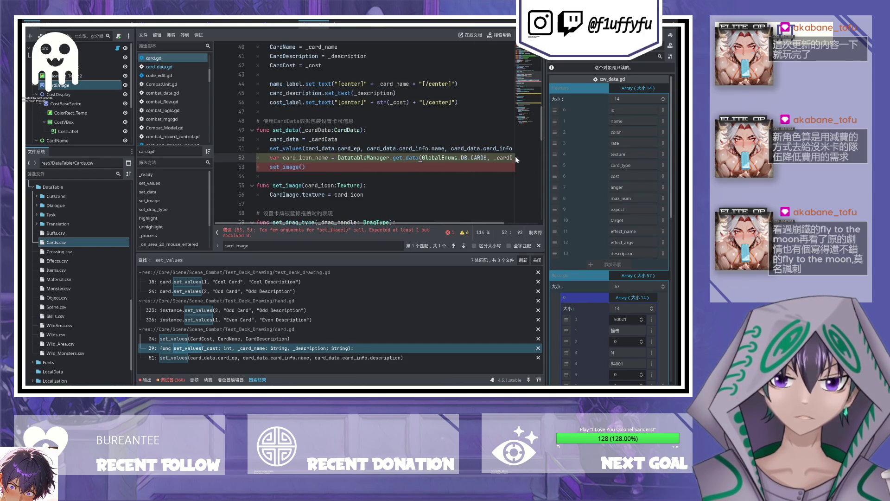
{"action": "key", "text": "Return"}
Step: Start line 53 as a variable calling load(res://) and browse the suggested resource paths
{"action": "type", "text": "var e"}
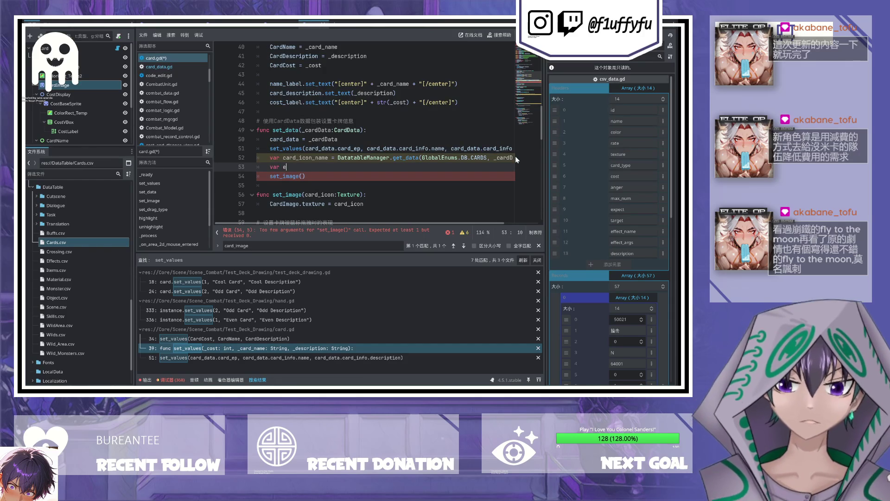
{"action": "key", "text": "BackSpace"}
{"action": "type", "text": "card_icon_text = p"}
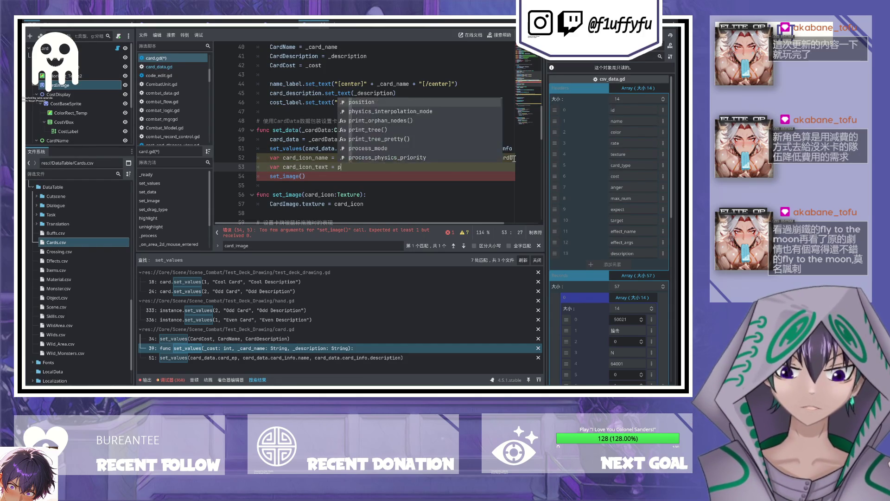
{"action": "type", "text": "load("}
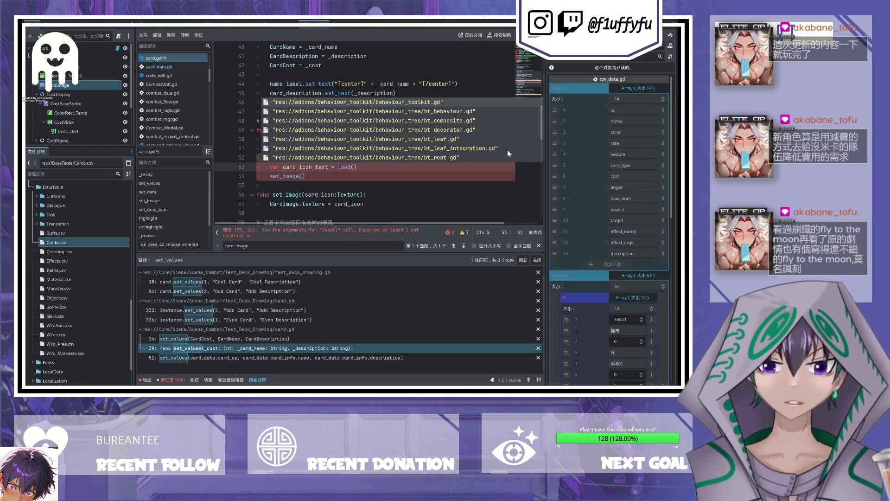
{"action": "type", "text": "res://"}
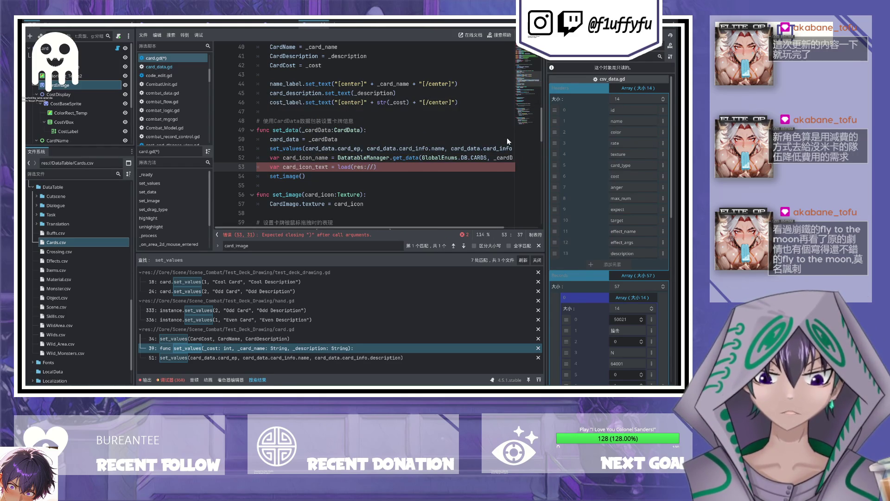
{"action": "key", "text": "BackSpace"}
{"action": "key", "text": "BackSpace"}
{"action": "key", "text": "BackSpace"}
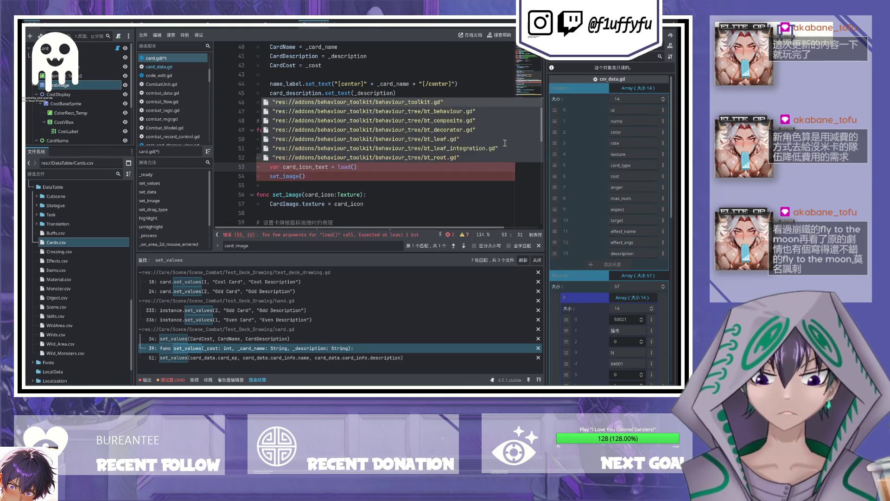
{"action": "key", "text": "Down"}
{"action": "key", "text": "Down"}
{"action": "key", "text": "Down"}
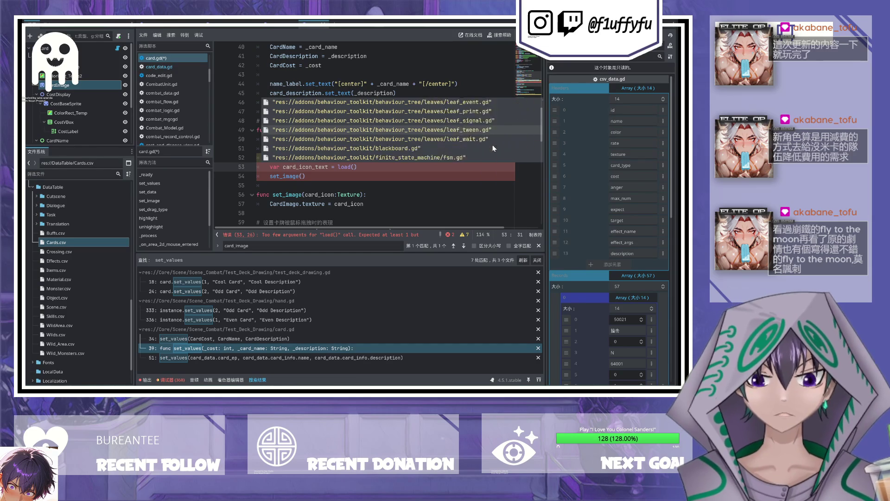
Step: Expand Texture and Texture_Cards, collapsing Texture_Skills, to list card PNGs like 50001.png
{"action": "key", "text": "Down"}
{"action": "key", "text": "Down"}
{"action": "key", "text": "Down"}
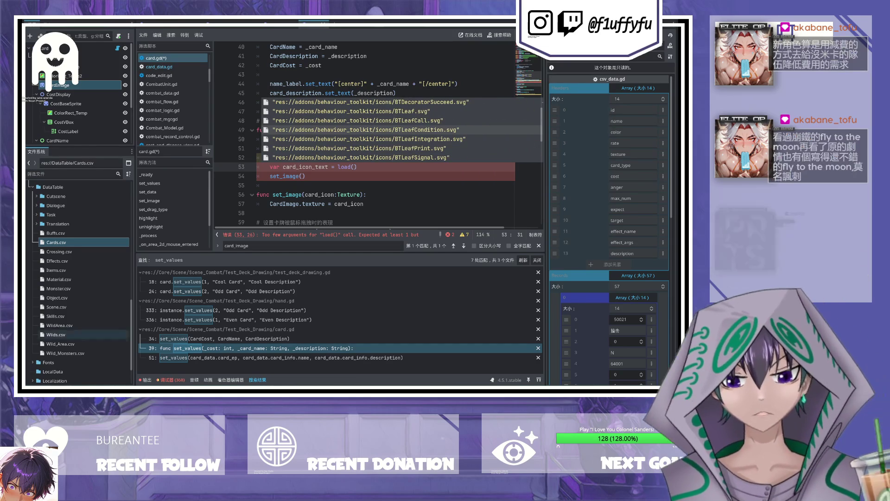
{"action": "scroll", "coordinate": [34, 335], "scroll_direction": "down", "scroll_amount": 3}
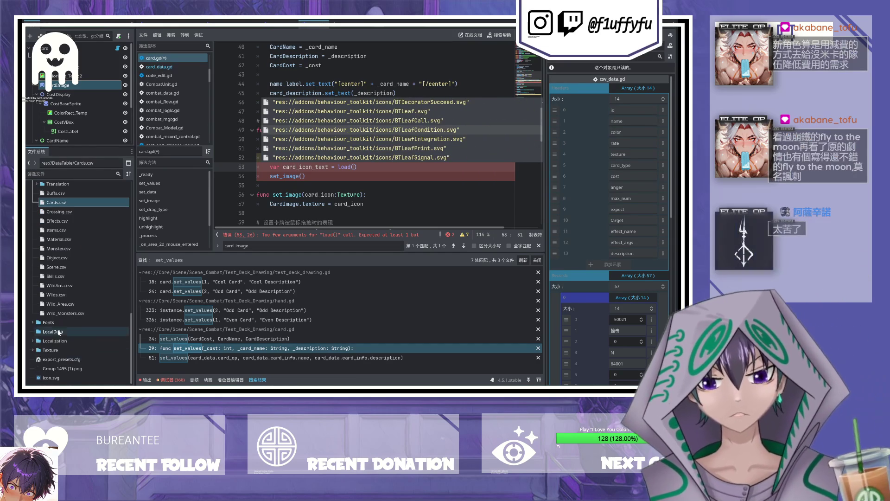
{"action": "left_click", "coordinate": [32, 350]}
{"action": "scroll", "coordinate": [39, 288], "scroll_direction": "down", "scroll_amount": 5}
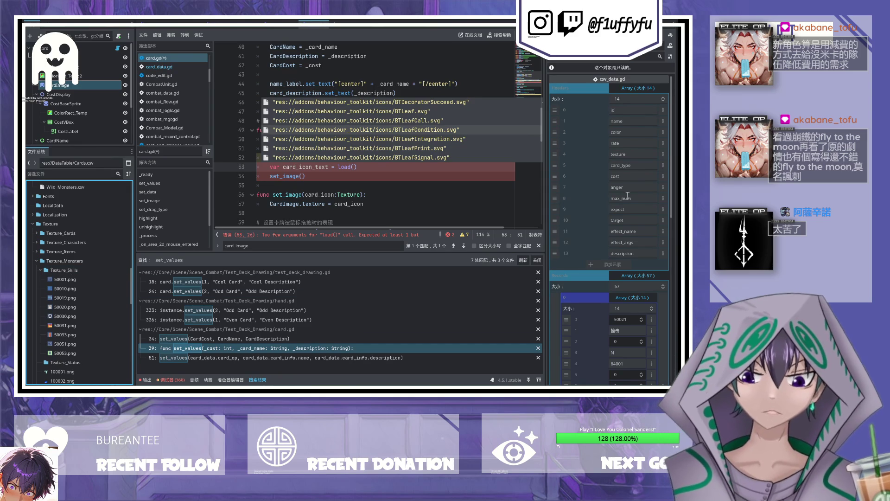
{"action": "scroll", "coordinate": [105, 337], "scroll_direction": "down", "scroll_amount": 2}
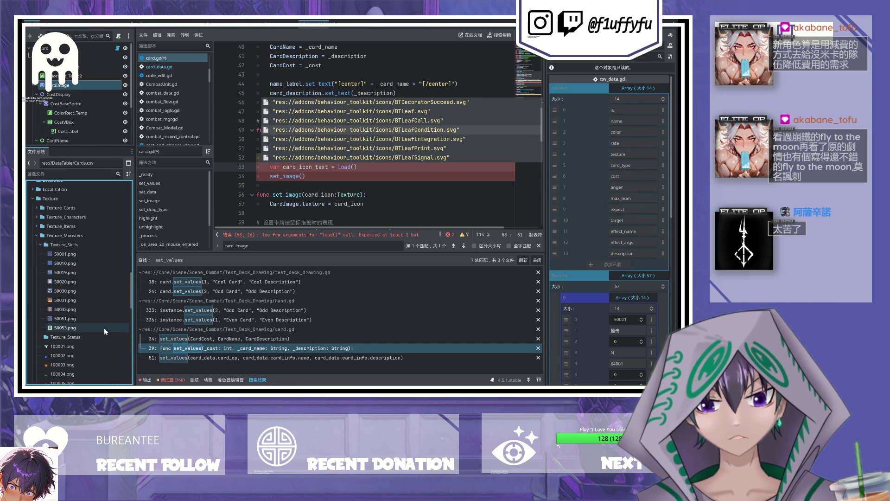
{"action": "left_click", "coordinate": [39, 243]}
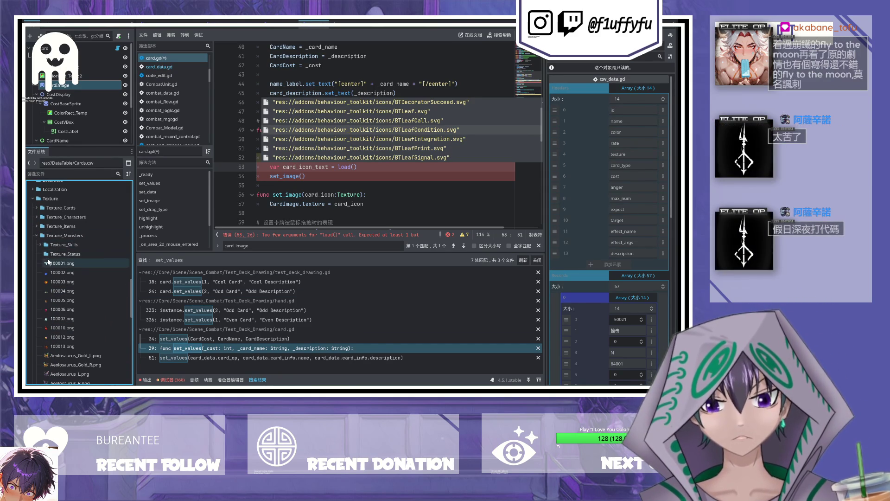
{"action": "scroll", "coordinate": [92, 324], "scroll_direction": "down", "scroll_amount": 4}
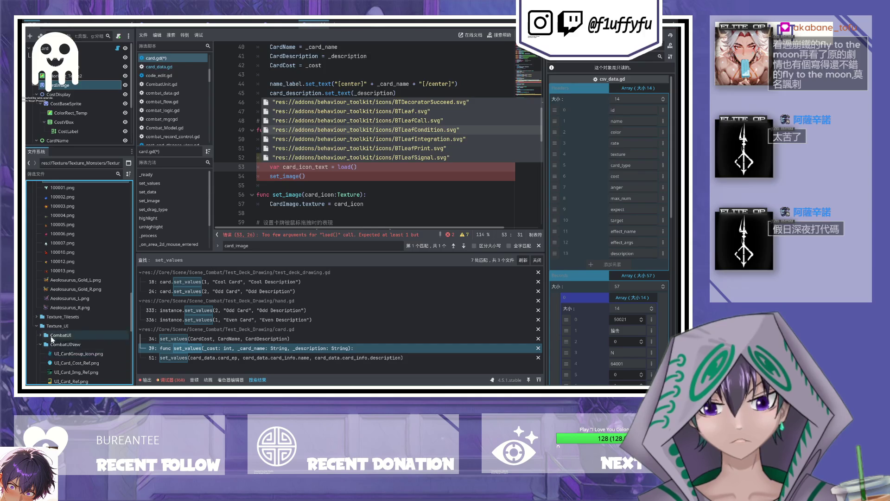
{"action": "scroll", "coordinate": [83, 301], "scroll_direction": "up", "scroll_amount": 3}
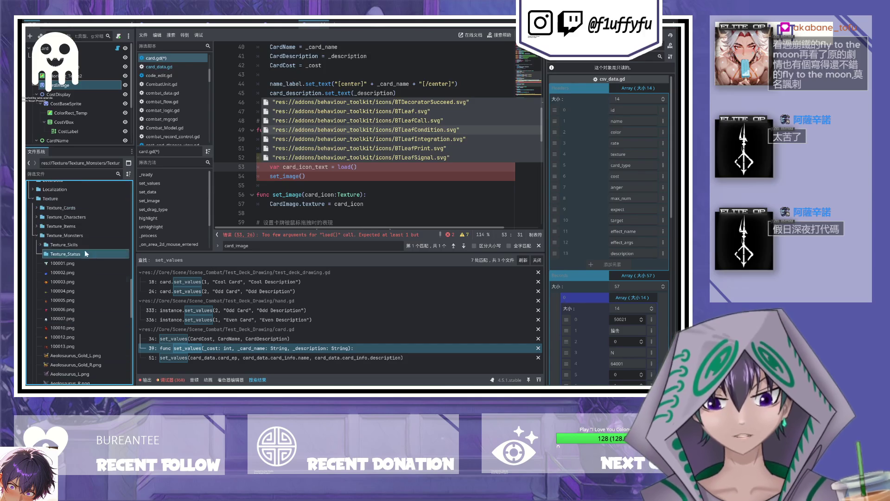
{"action": "left_click", "coordinate": [37, 208]}
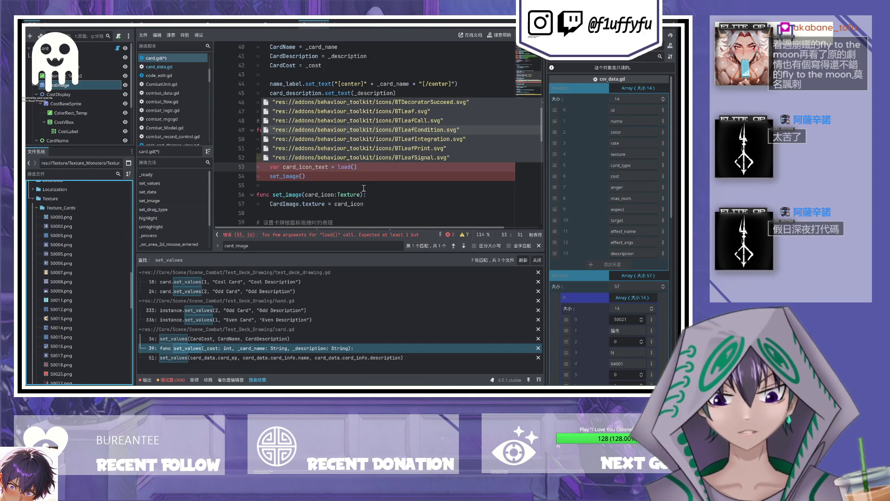
{"action": "scroll", "coordinate": [93, 231], "scroll_direction": "up", "scroll_amount": 3}
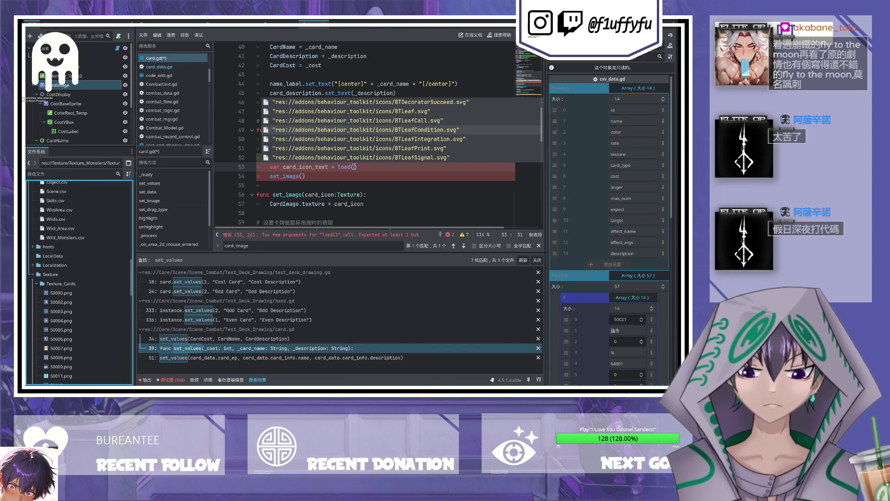
{"action": "key", "text": "Escape"}
Step: Change the load path to "res://Texture/Texture_Cards/" + str(card_icon_name) + ".png" and save card.gd
{"action": "type", "text": "\""}
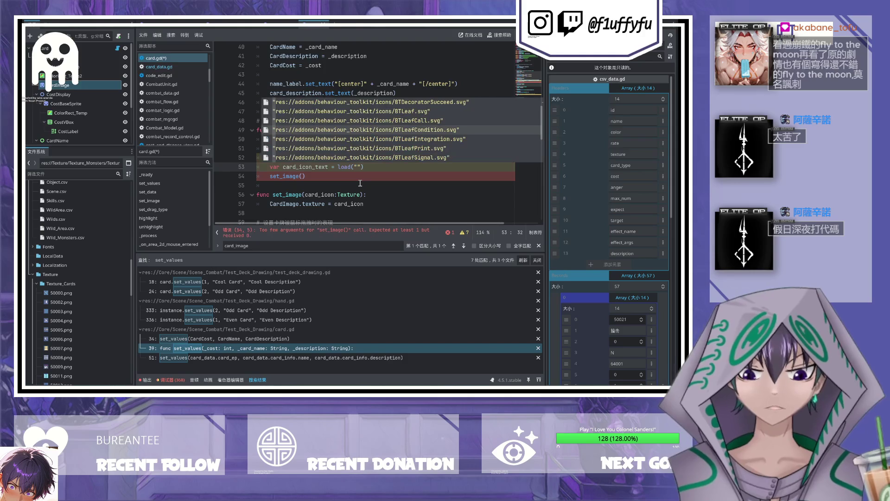
{"action": "type", "text": "res://"}
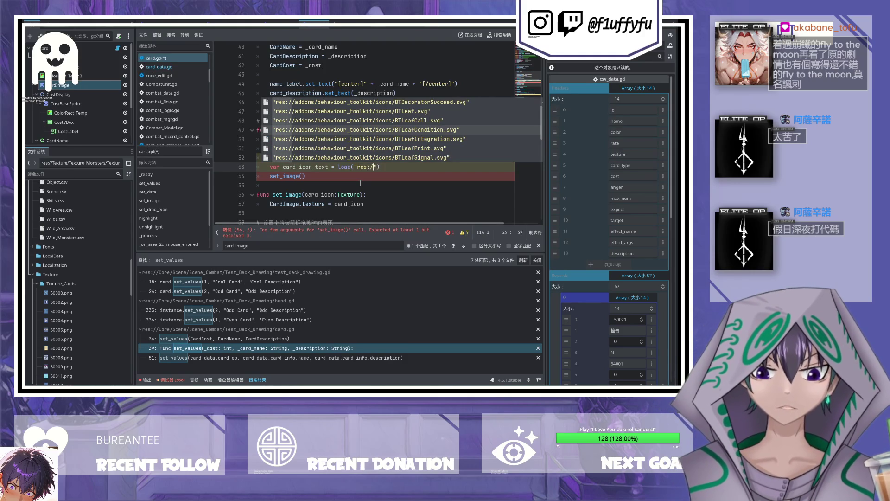
{"action": "scroll", "coordinate": [108, 208], "scroll_direction": "up", "scroll_amount": 7}
{"action": "scroll", "coordinate": [107, 207], "scroll_direction": "down", "scroll_amount": 2}
{"action": "type", "text": "Data"}
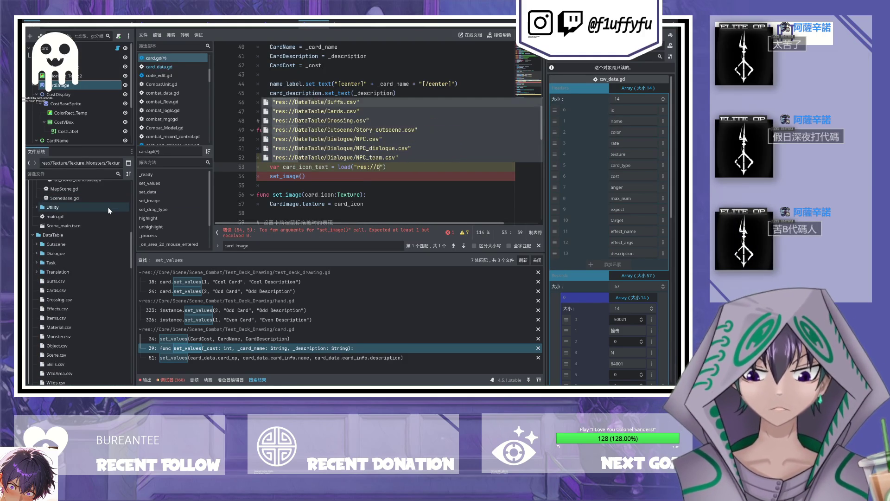
{"action": "scroll", "coordinate": [107, 206], "scroll_direction": "down", "scroll_amount": 8}
{"action": "key", "text": "BackSpace"}
{"action": "key", "text": "BackSpace"}
{"action": "key", "text": "BackSpace"}
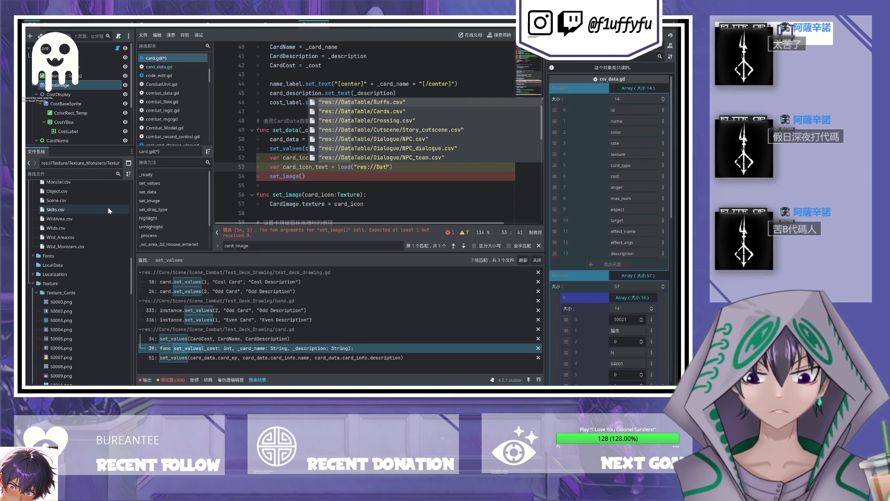
{"action": "type", "text": "Text"}
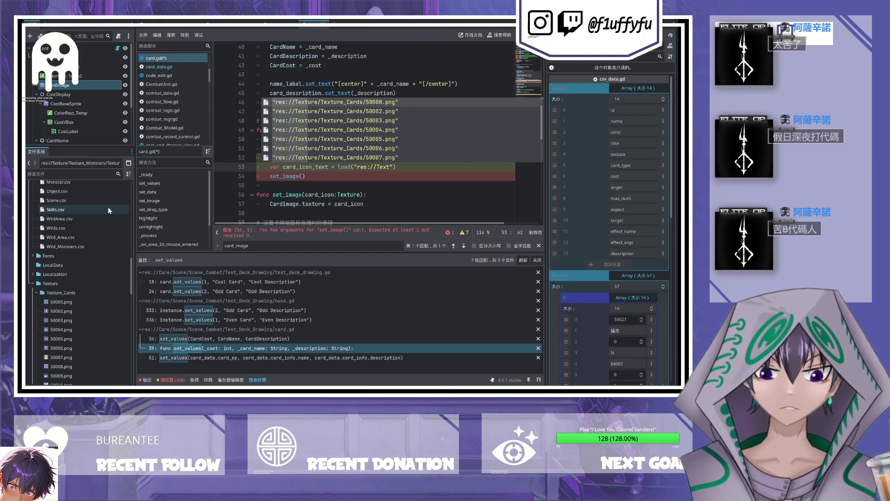
{"action": "key", "text": "Return"}
{"action": "key", "text": "Left"}
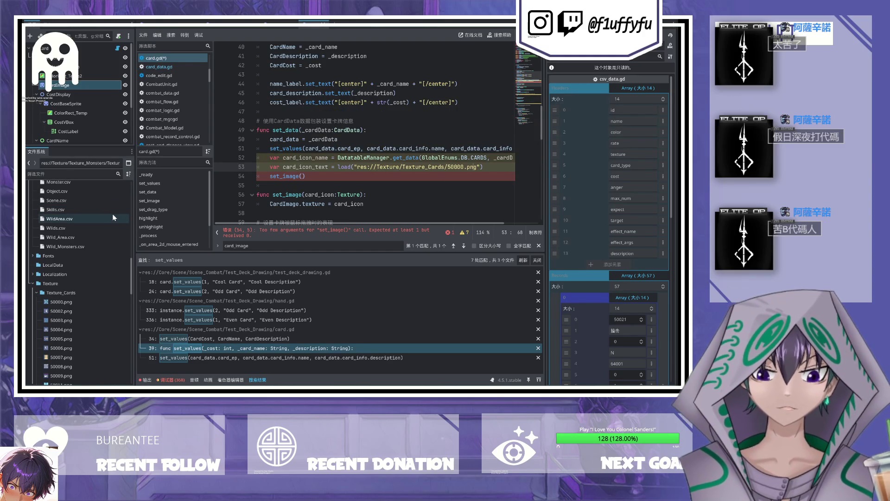
{"action": "key", "text": "BackSpace"}
{"action": "key", "text": "BackSpace"}
{"action": "key", "text": "BackSpace"}
{"action": "type", "text": "\" + "}
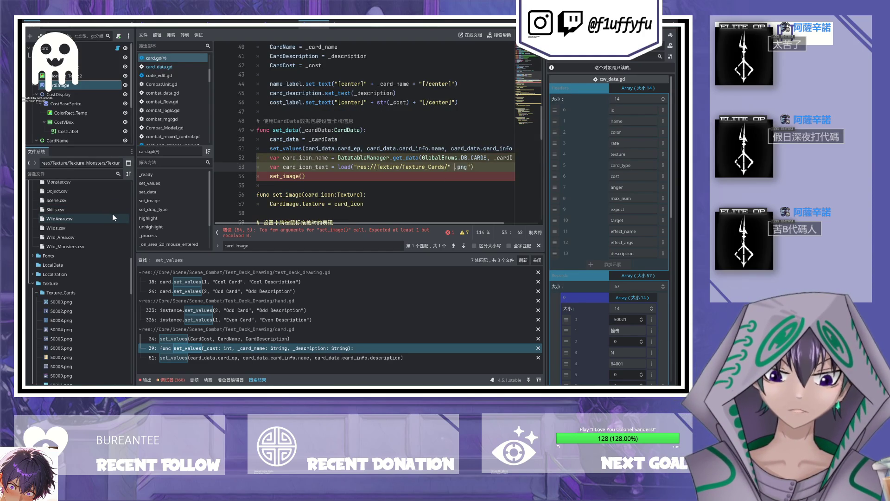
{"action": "type", "text": "str(card_i"}
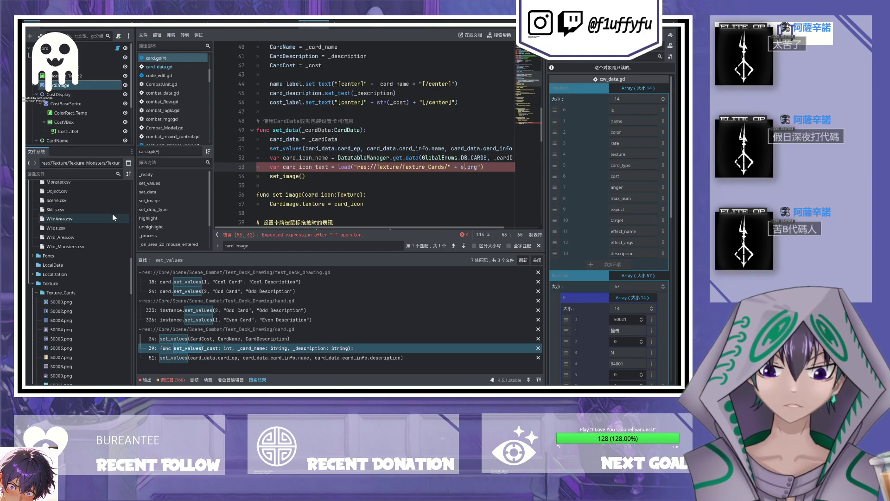
{"action": "type", "text": "con_name) + \""}
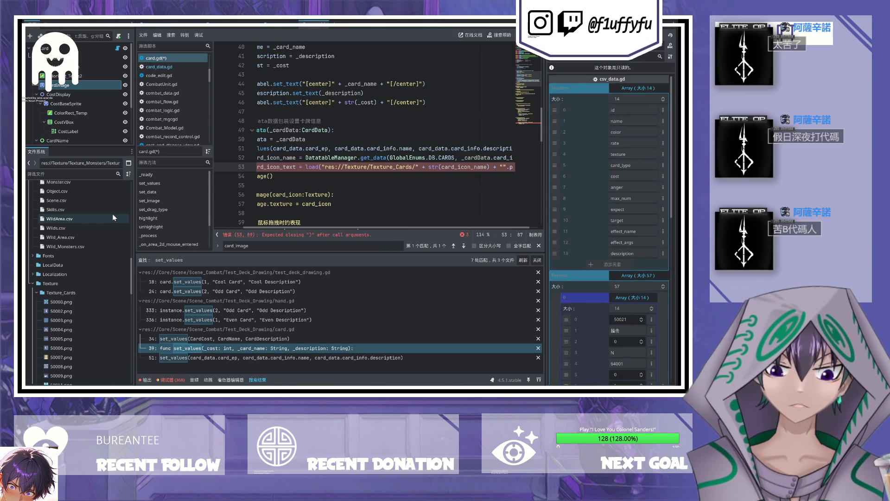
{"action": "key", "text": "Delete"}
{"action": "key", "text": "ctrl+s"}
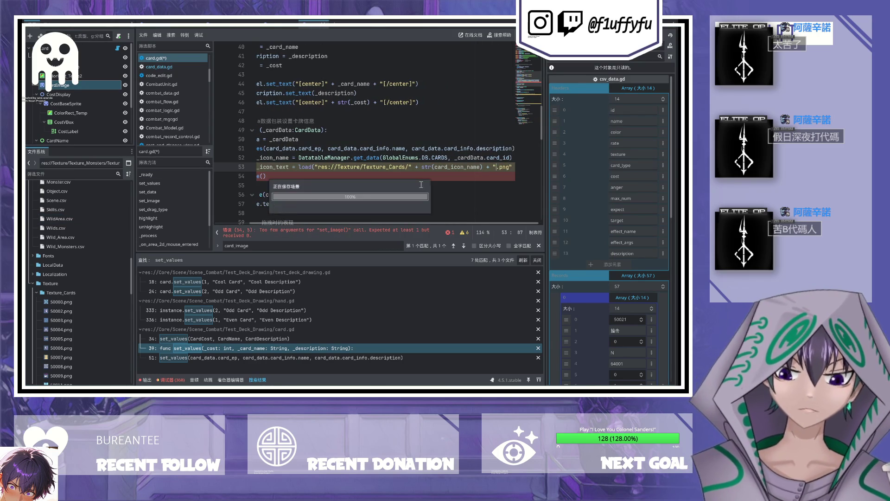
Step: Pass card_icon_text to set_image on line 54, save, and run the game
{"action": "scroll", "coordinate": [421, 184], "scroll_direction": "left", "scroll_amount": 5}
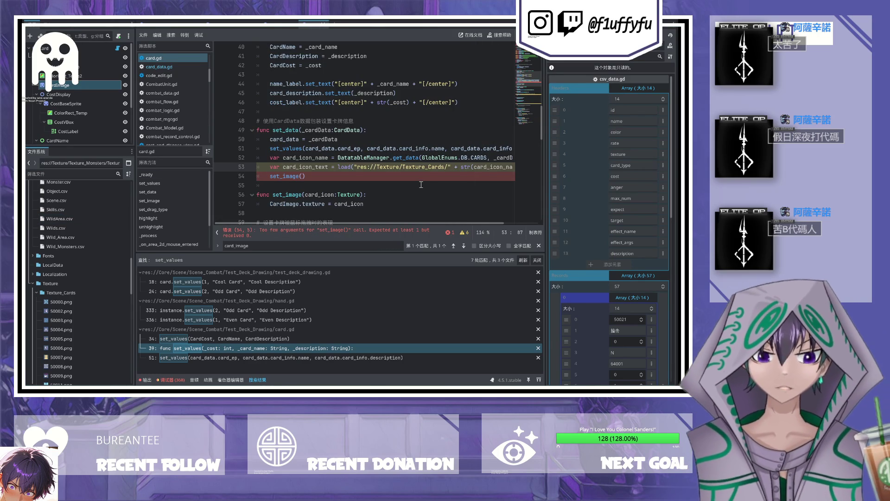
{"action": "left_click", "coordinate": [301, 175]}
{"action": "type", "text": "card_"}
{"action": "type", "text": "icon_text"}
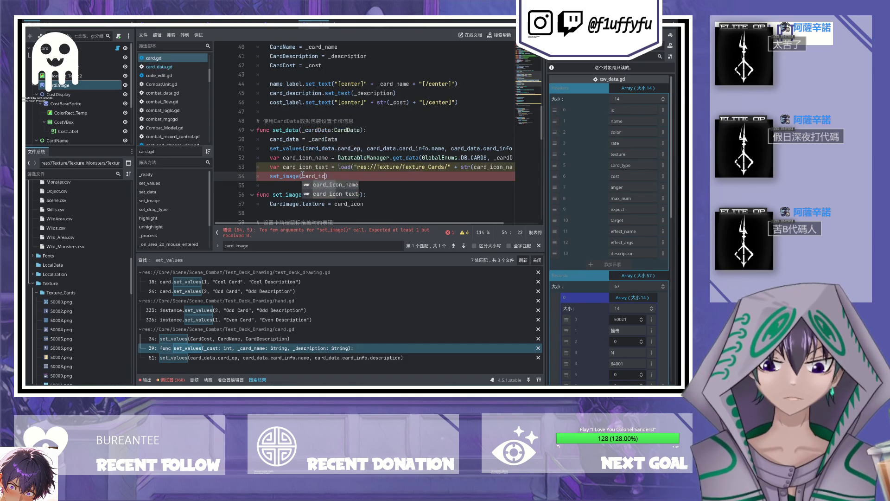
{"action": "key", "text": "ctrl+s"}
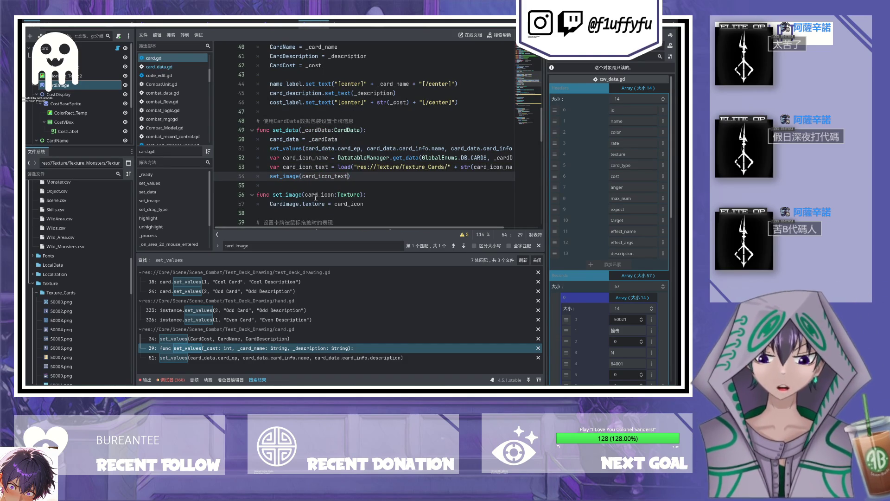
{"action": "scroll", "coordinate": [320, 120], "scroll_direction": "up", "scroll_amount": 1}
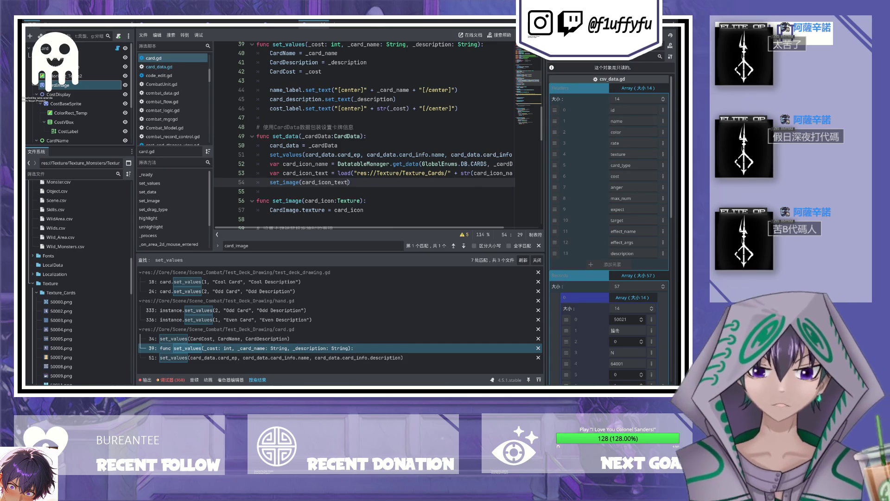
{"action": "key", "text": "F5"}
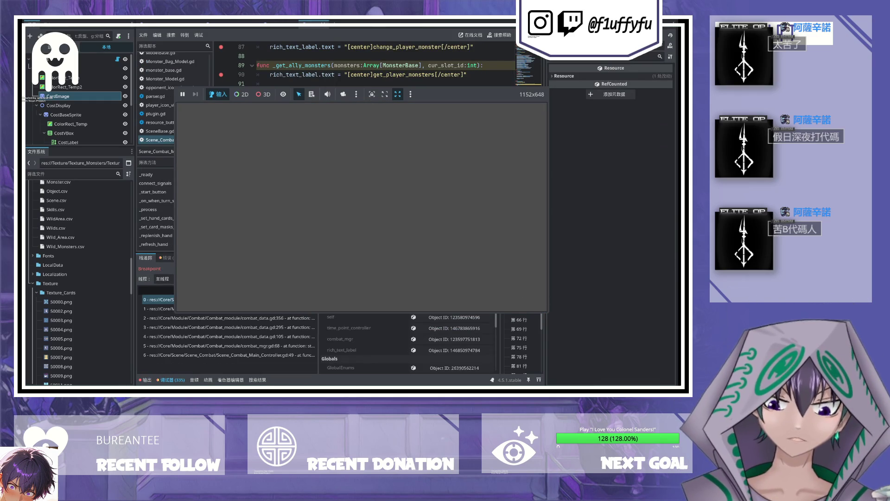
Step: Continue past the two combat breakpoints, then stop the running game
{"action": "key", "text": "F12"}
{"action": "key", "text": "F12"}
{"action": "key", "text": "F12"}
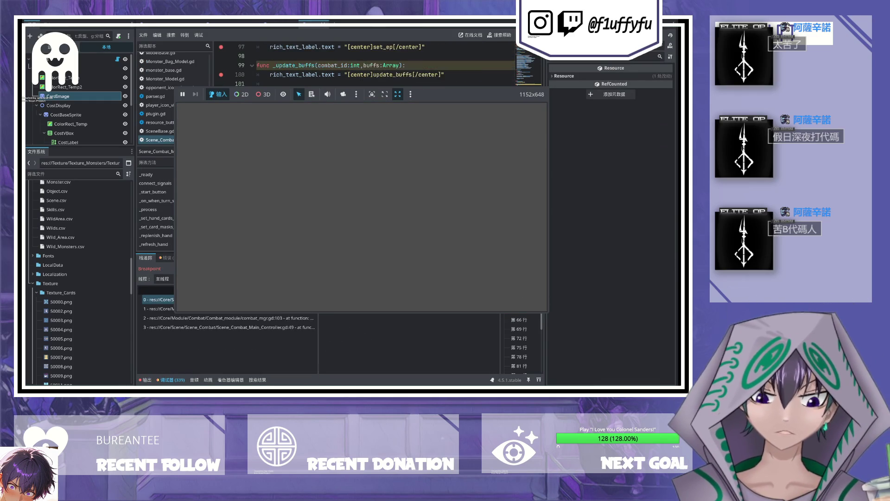
{"action": "key", "text": "F12"}
{"action": "key", "text": "F12"}
{"action": "key", "text": "F12"}
{"action": "key", "text": "F12"}
{"action": "key", "text": "F12"}
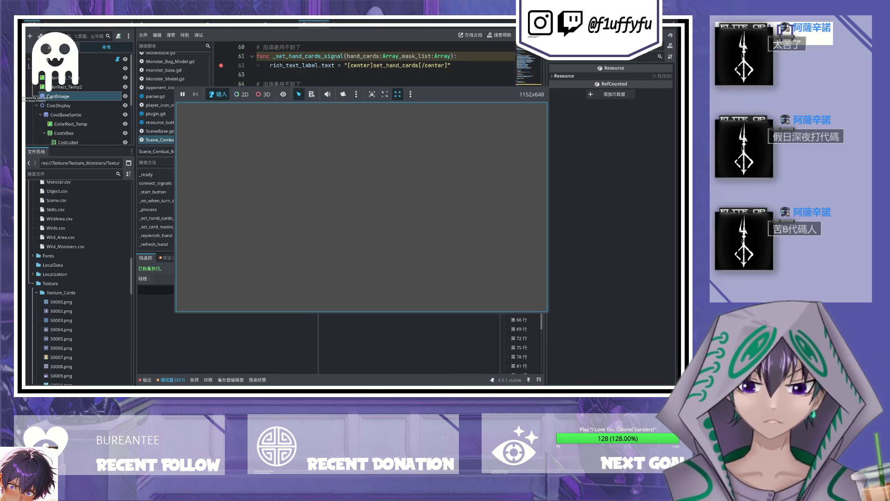
{"action": "key", "text": "F8"}
{"action": "scroll", "coordinate": [278, 163], "scroll_direction": "up", "scroll_amount": 5}
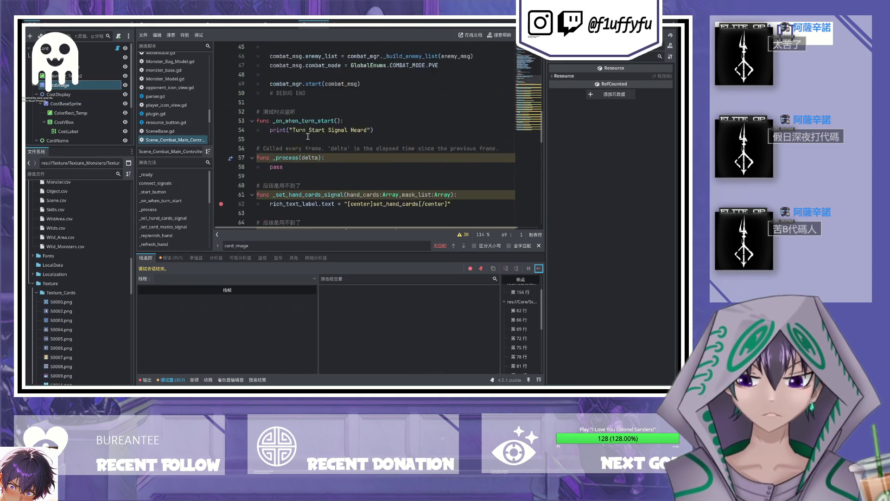
Step: Open card.gd and locate the CardImage reference in the set_image function
{"action": "scroll", "coordinate": [315, 166], "scroll_direction": "down", "scroll_amount": 4}
{"action": "scroll", "coordinate": [315, 167], "scroll_direction": "up", "scroll_amount": 5}
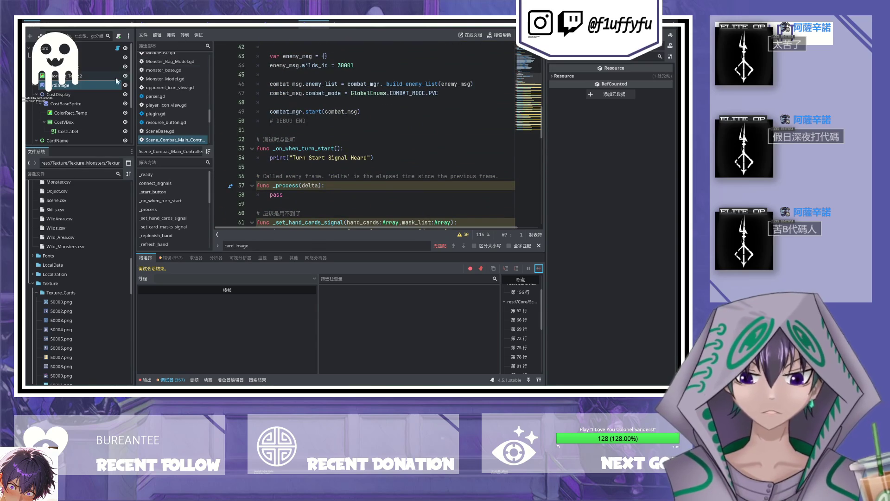
{"action": "left_click", "coordinate": [117, 49]}
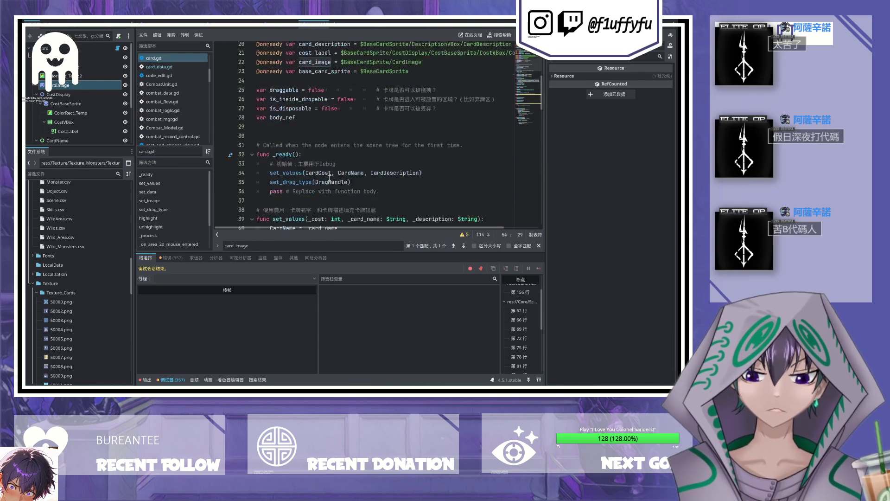
{"action": "scroll", "coordinate": [329, 178], "scroll_direction": "down", "scroll_amount": 7}
{"action": "left_click", "coordinate": [301, 188]}
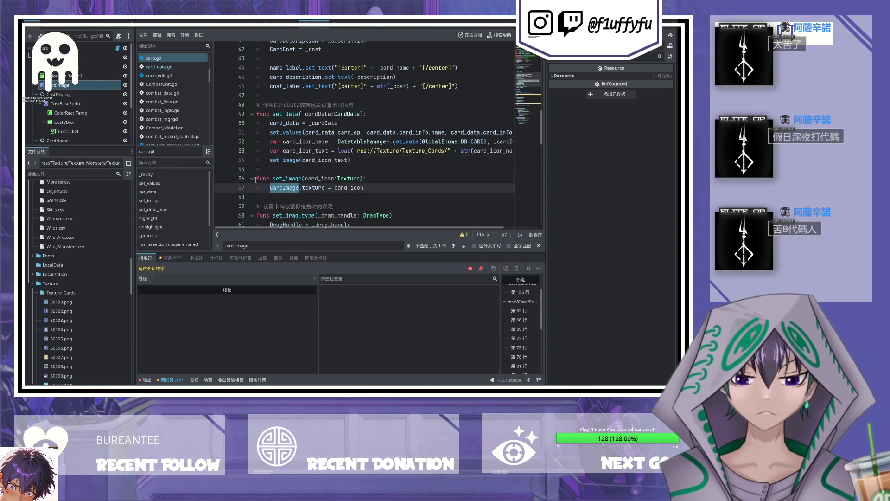
{"action": "scroll", "coordinate": [307, 158], "scroll_direction": "up", "scroll_amount": 5}
{"action": "scroll", "coordinate": [292, 163], "scroll_direction": "up", "scroll_amount": 6}
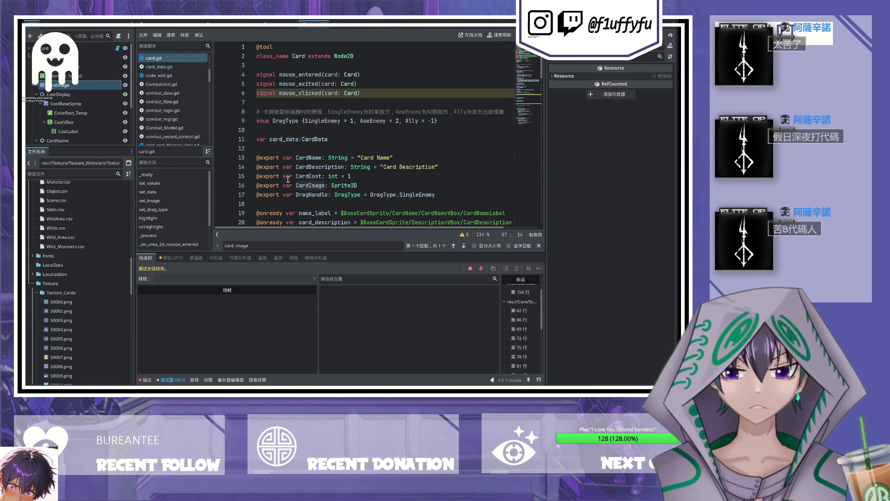
{"action": "scroll", "coordinate": [285, 172], "scroll_direction": "down", "scroll_amount": 3}
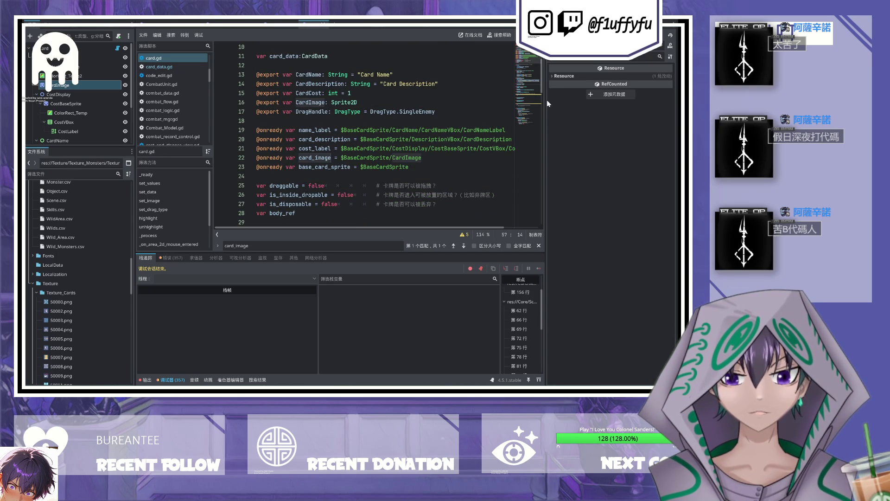
Step: Inspect the card root's CardImage export and the CardImage sprite, checking card_image on line 22 and CardImage on line 57
{"action": "left_click", "coordinate": [46, 49]}
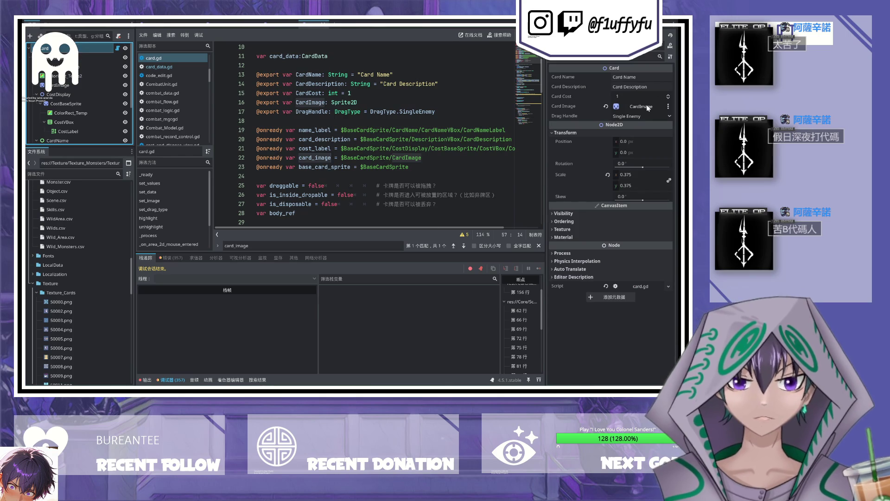
{"action": "left_click", "coordinate": [644, 106]}
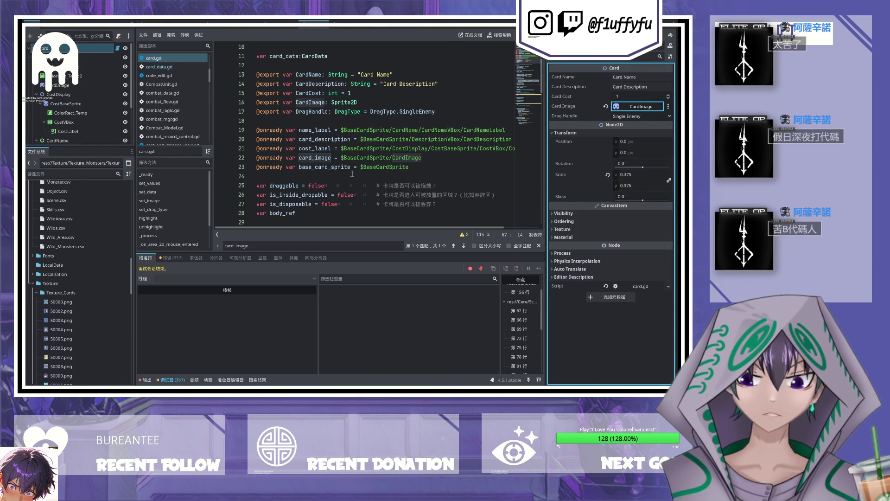
{"action": "double_click", "coordinate": [307, 158]}
{"action": "scroll", "coordinate": [328, 183], "scroll_direction": "down", "scroll_amount": 15}
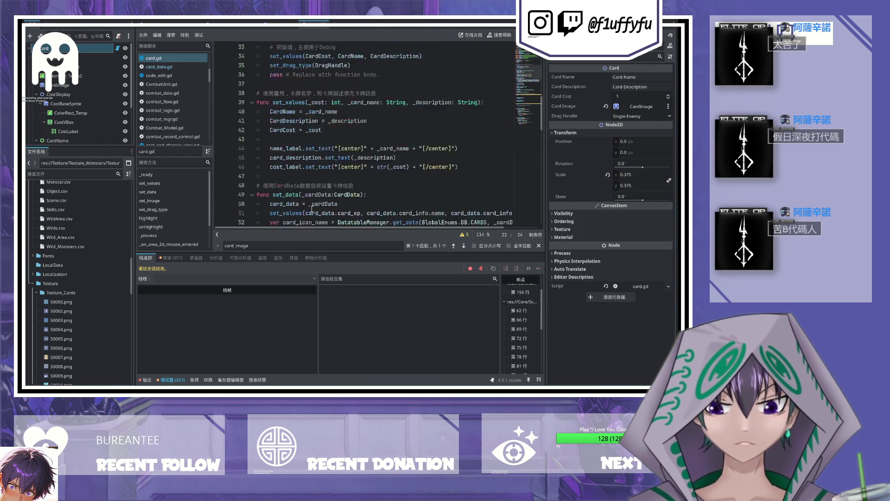
{"action": "scroll", "coordinate": [318, 197], "scroll_direction": "up", "scroll_amount": 18}
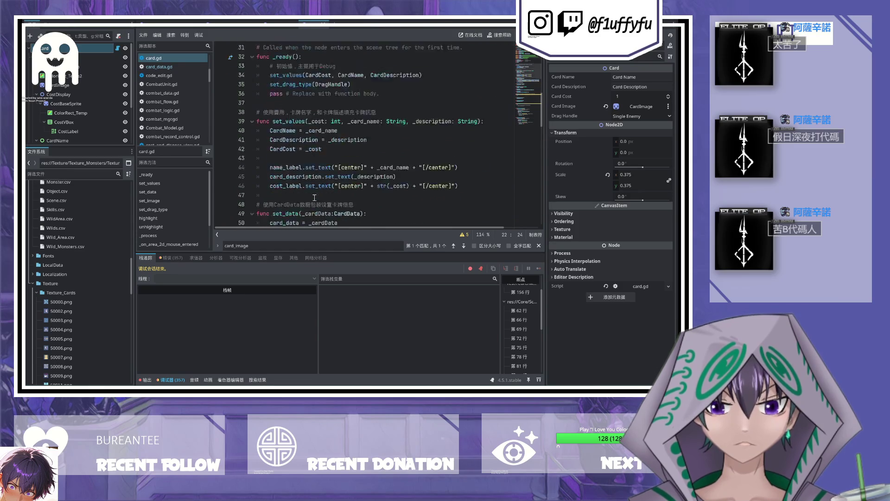
{"action": "scroll", "coordinate": [352, 195], "scroll_direction": "down", "scroll_amount": 5}
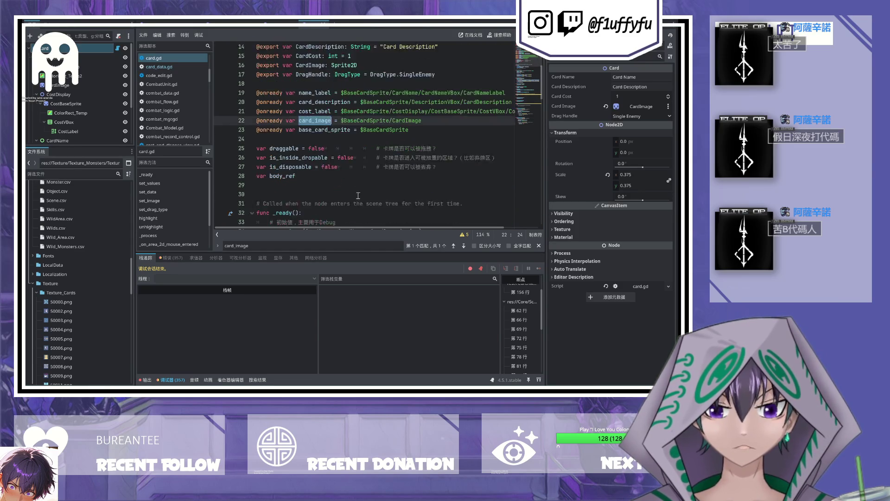
{"action": "scroll", "coordinate": [375, 195], "scroll_direction": "down", "scroll_amount": 10}
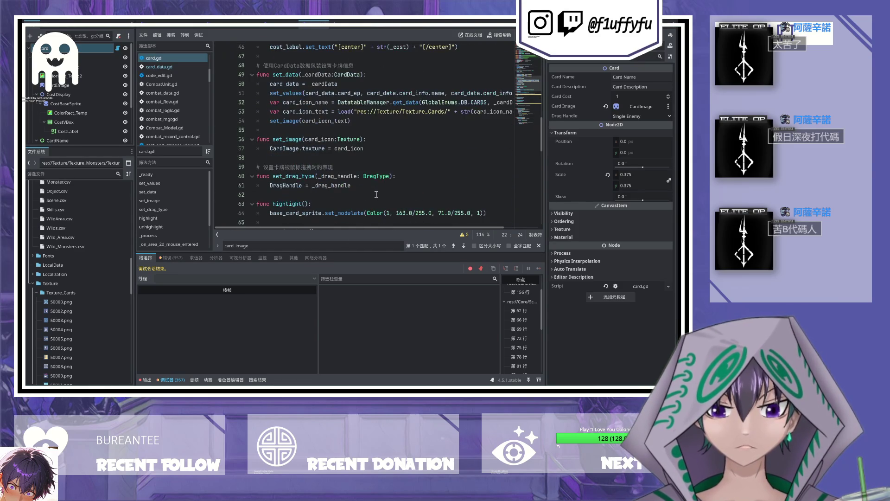
{"action": "scroll", "coordinate": [376, 194], "scroll_direction": "down", "scroll_amount": 1}
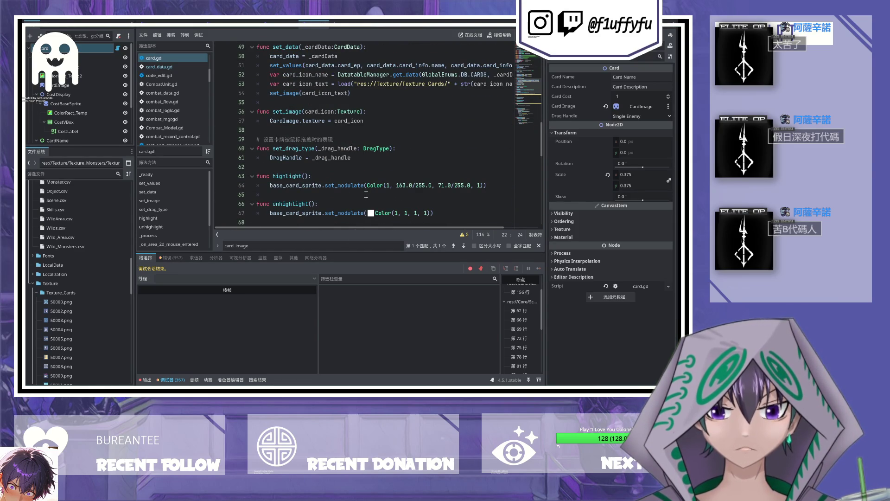
{"action": "double_click", "coordinate": [297, 121]}
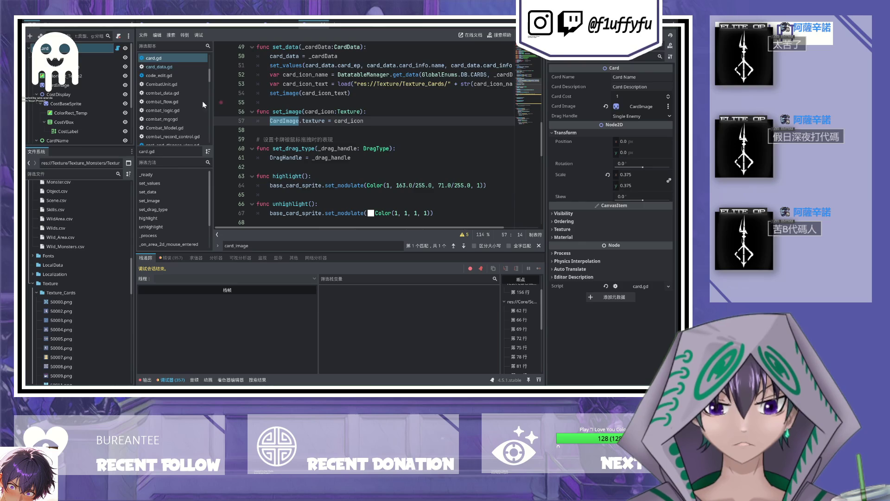
{"action": "left_click", "coordinate": [84, 86]}
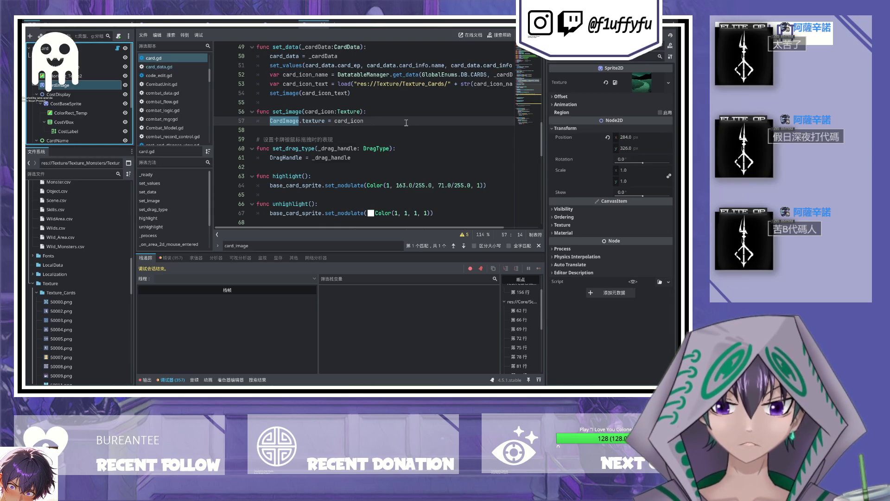
{"action": "left_click", "coordinate": [379, 123]}
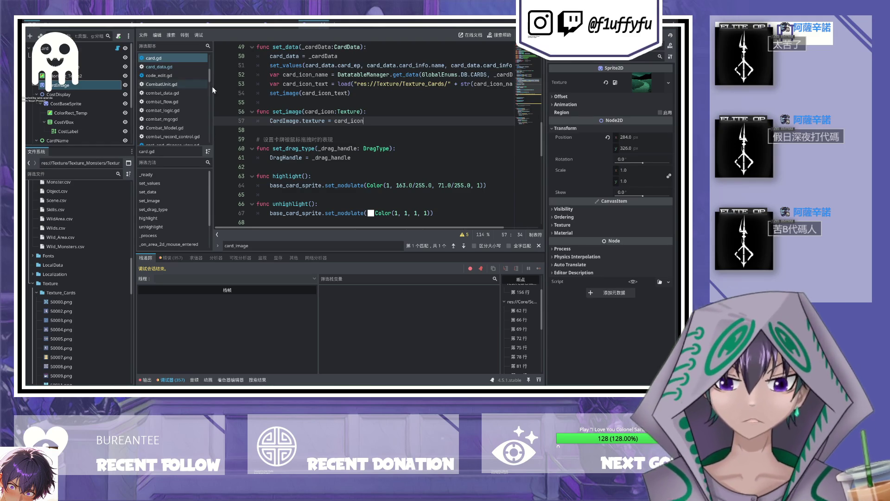
{"action": "left_click", "coordinate": [270, 93]}
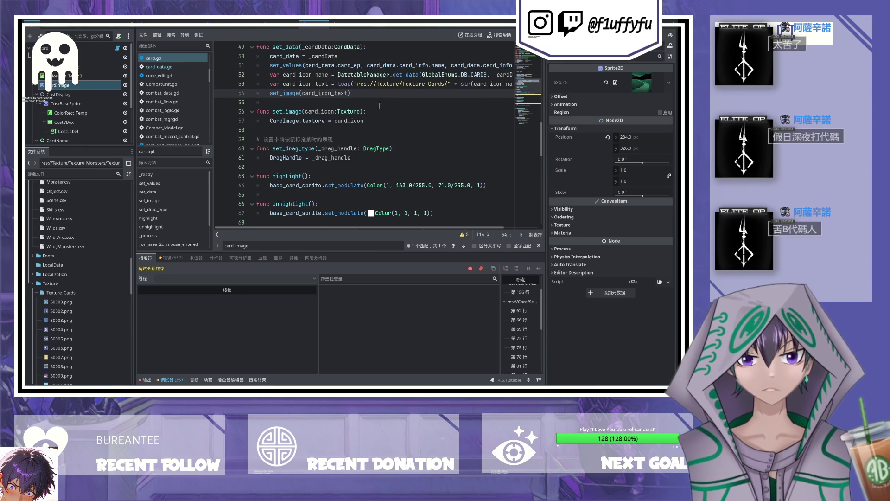
{"action": "scroll", "coordinate": [371, 116], "scroll_direction": "up", "scroll_amount": 2}
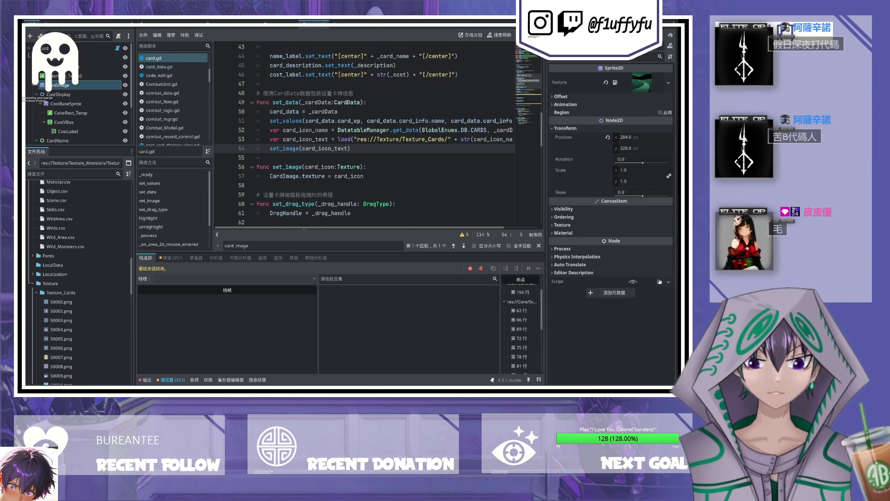
{"action": "left_click", "coordinate": [351, 148]}
{"action": "scroll", "coordinate": [366, 134], "scroll_direction": "down", "scroll_amount": 2}
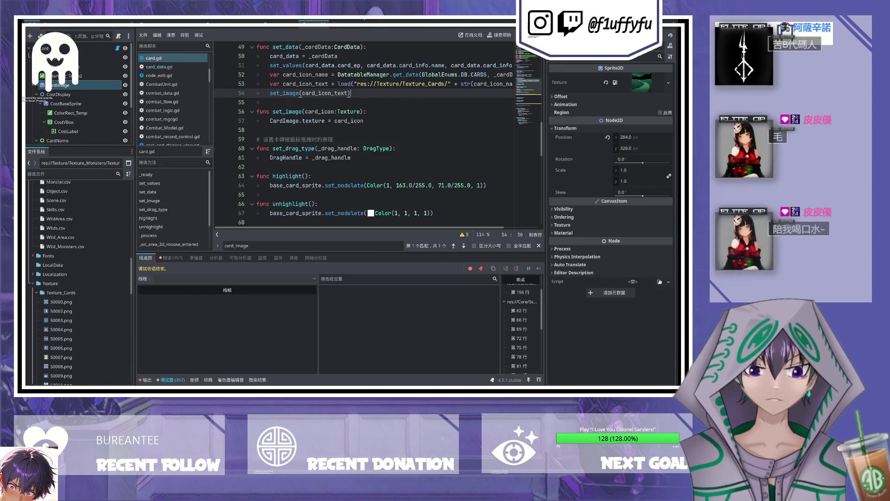
{"action": "key", "text": "ctrl+F1"}
{"action": "key", "text": "ctrl+F3"}
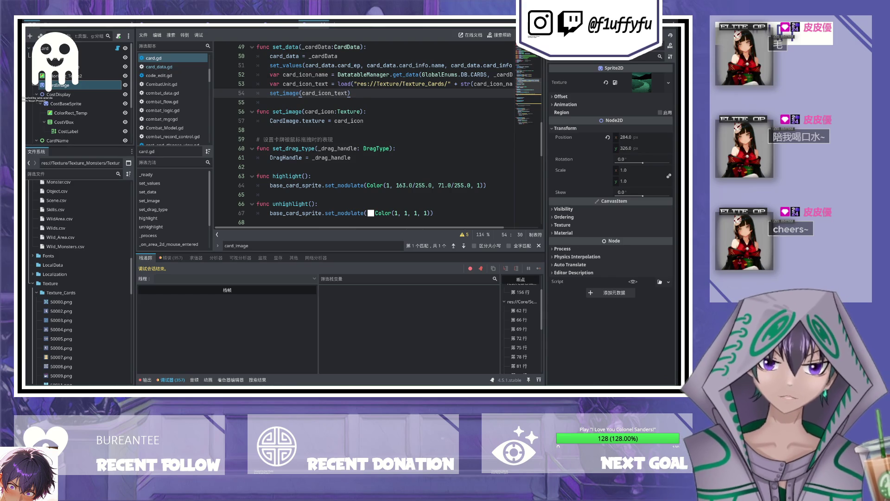
Step: Move to empty line 62 near the unhighlight function, then run the project with F5
{"action": "left_click", "coordinate": [380, 204]}
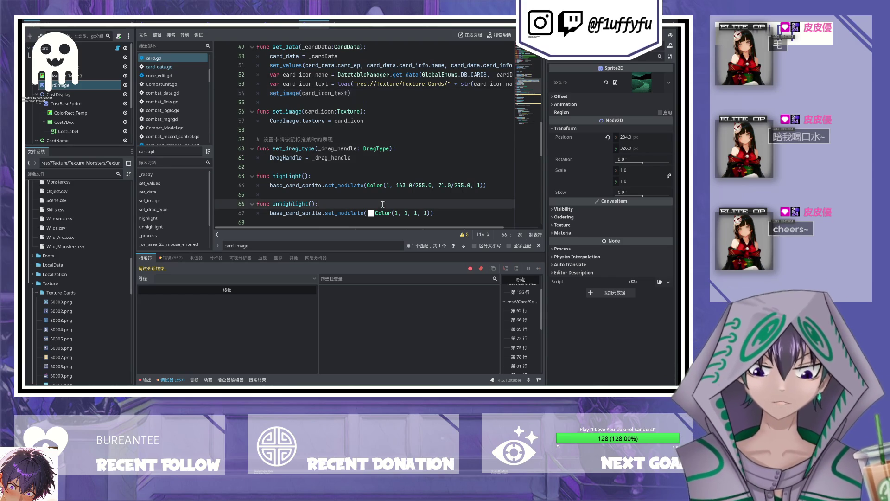
{"action": "left_click", "coordinate": [369, 213]}
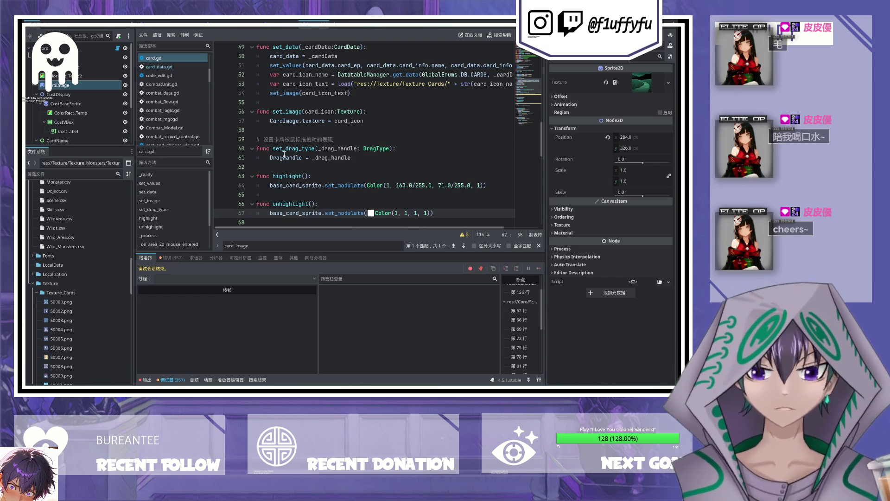
{"action": "left_click", "coordinate": [340, 167]}
{"action": "scroll", "coordinate": [449, 107], "scroll_direction": "up", "scroll_amount": 2}
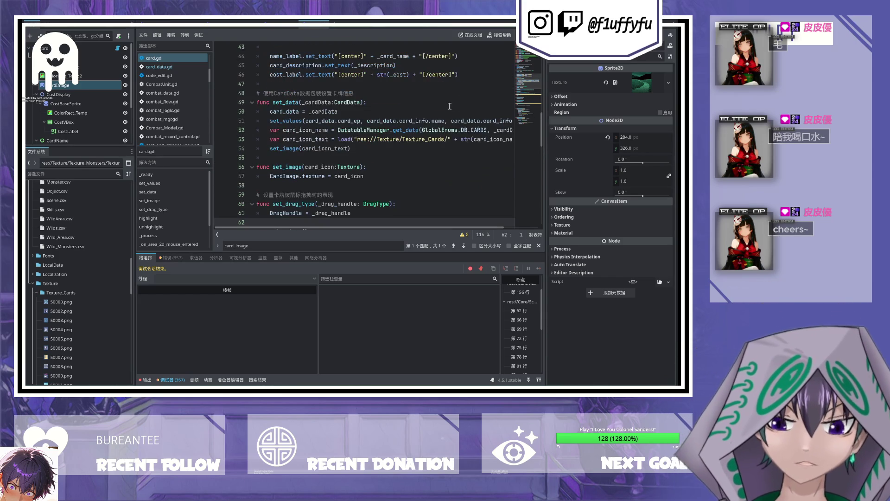
{"action": "key", "text": "F5"}
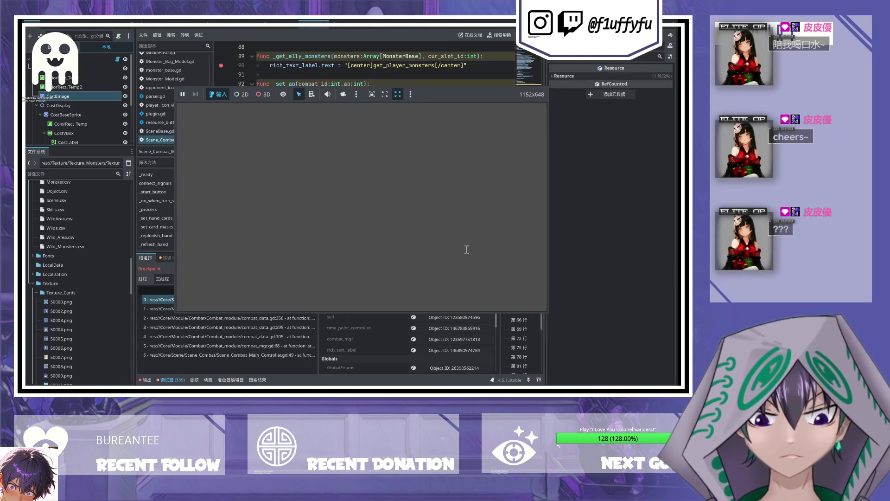
Step: Continue past the line 90 breakpoints, stop the game, and switch to the card scene's 2D view
{"action": "key", "text": "F12"}
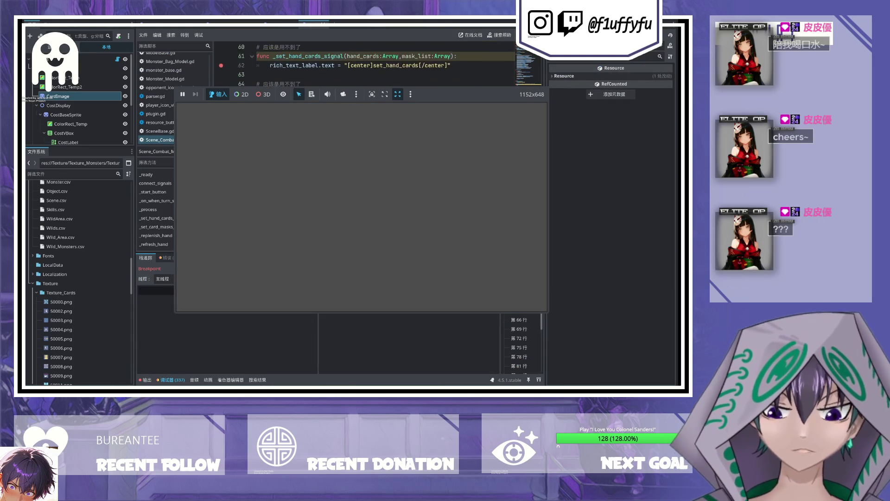
{"action": "key", "text": "F12"}
{"action": "key", "text": "F12"}
{"action": "key", "text": "F12"}
{"action": "key", "text": "F12"}
{"action": "key", "text": "F12"}
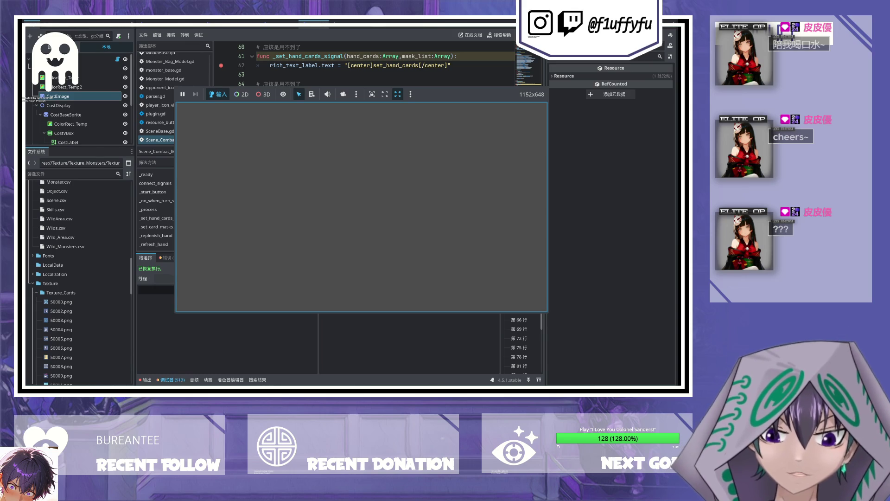
{"action": "key", "text": "F8"}
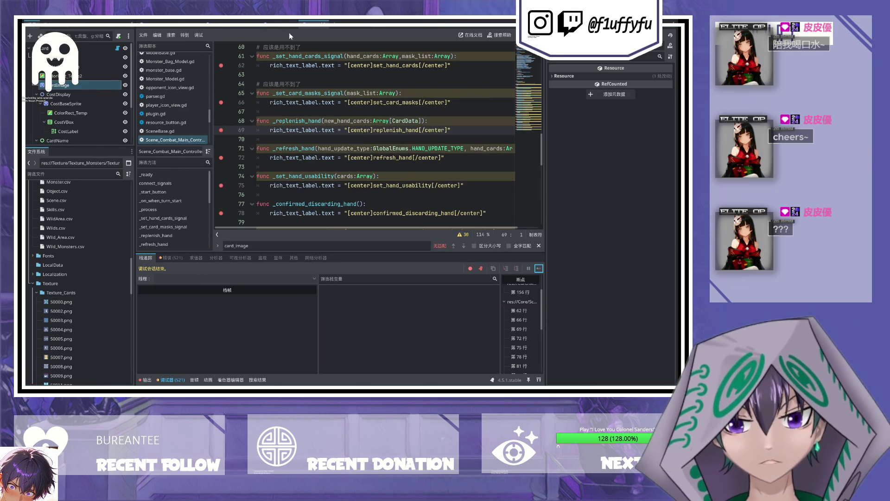
{"action": "key", "text": "ctrl+F1"}
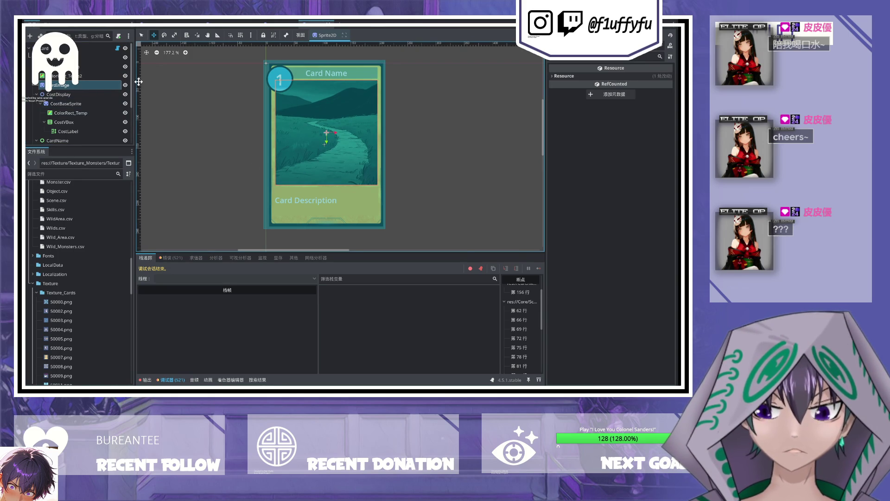
Step: Duplicate ColorRect as ColorRect_Temp3, then resize and move it to cover the card art
{"action": "left_click", "coordinate": [121, 88]}
{"action": "left_click", "coordinate": [101, 75]}
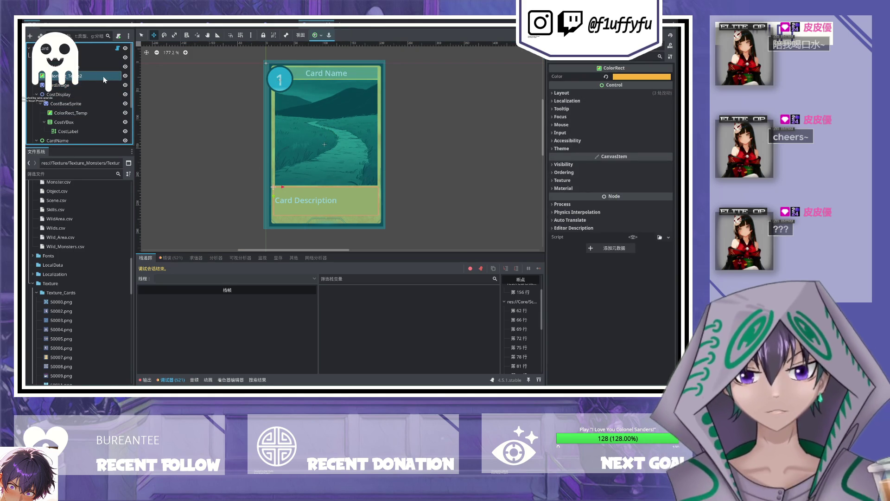
{"action": "key", "text": "ctrl+d"}
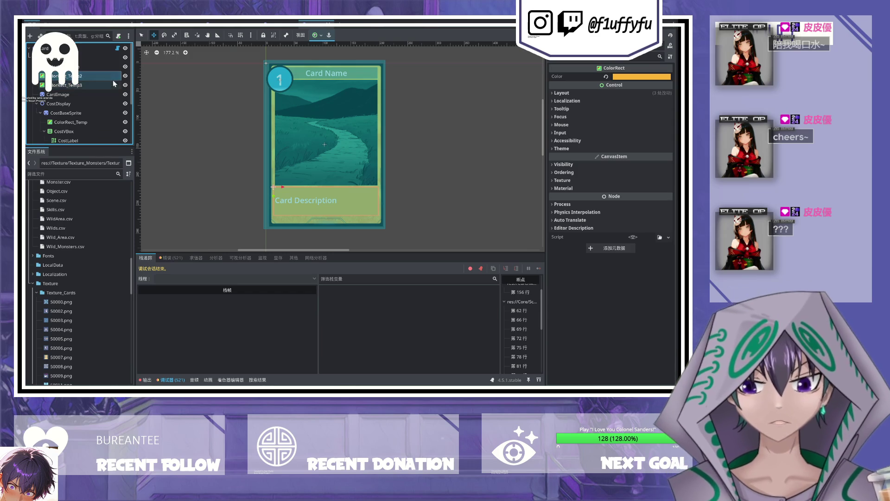
{"action": "left_click", "coordinate": [174, 36]}
{"action": "mouse_move", "coordinate": [292, 195]}
{"action": "left_mouse_down"}
{"action": "mouse_move", "coordinate": [317, 167]}
{"action": "mouse_move", "coordinate": [315, 203]}
{"action": "mouse_move", "coordinate": [293, 214]}
{"action": "mouse_move", "coordinate": [320, 149]}
{"action": "mouse_move", "coordinate": [312, 131]}
{"action": "mouse_move", "coordinate": [335, 121]}
{"action": "mouse_move", "coordinate": [324, 118]}
{"action": "left_mouse_up"}
{"action": "key", "text": "w"}
{"action": "key", "text": "s"}
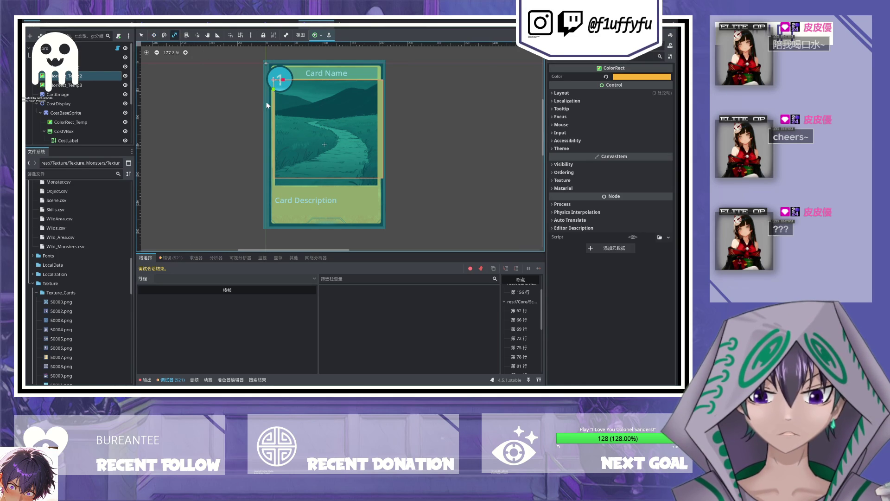
{"action": "mouse_move", "coordinate": [385, 172]}
{"action": "left_mouse_down"}
{"action": "mouse_move", "coordinate": [377, 175]}
{"action": "mouse_move", "coordinate": [378, 202]}
{"action": "left_mouse_up"}
Step: Select ColorRect_Temp3 and ColorRect_Temp2, then run the game
{"action": "left_click", "coordinate": [67, 83]}
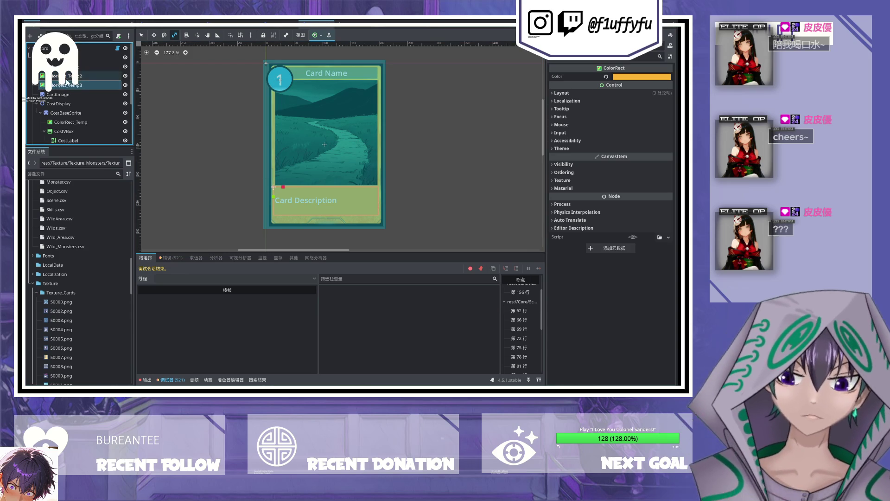
{"action": "left_click", "coordinate": [67, 77]}
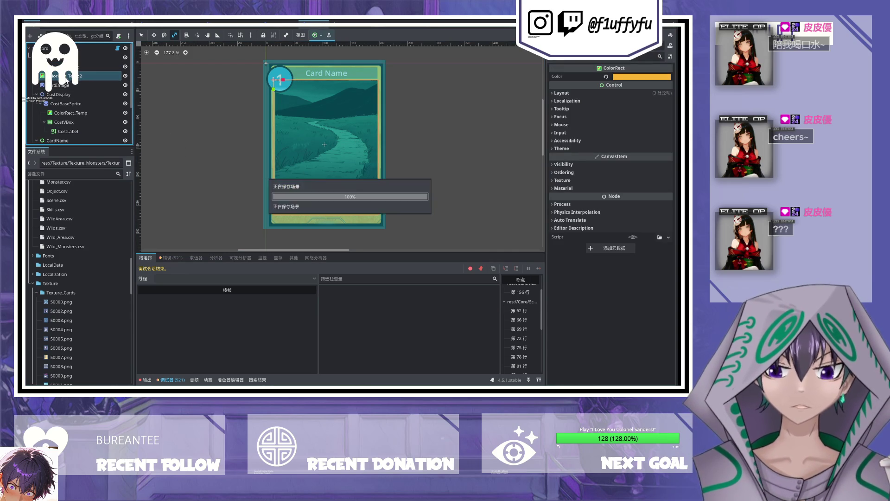
{"action": "key", "text": "F5"}
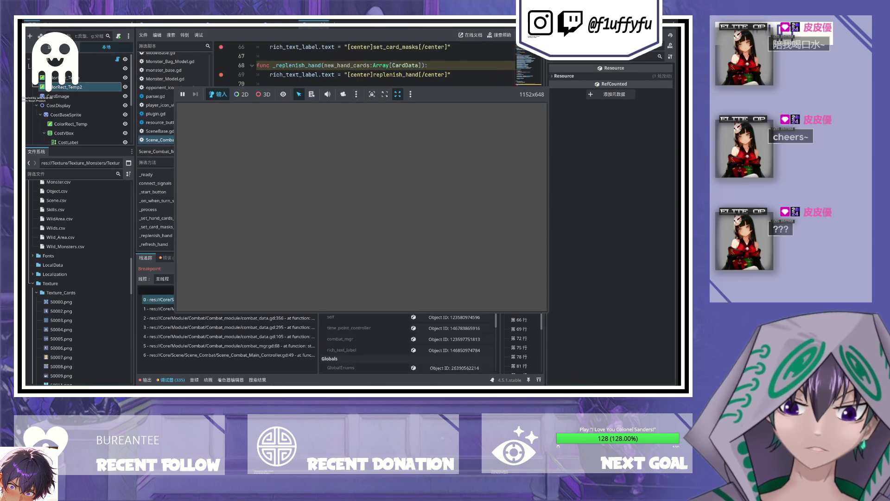
Step: Continue past two breakpoints and trace the Errors tab entries to their hand.gd and card.gd lines
{"action": "key", "text": "F12"}
{"action": "key", "text": "F12"}
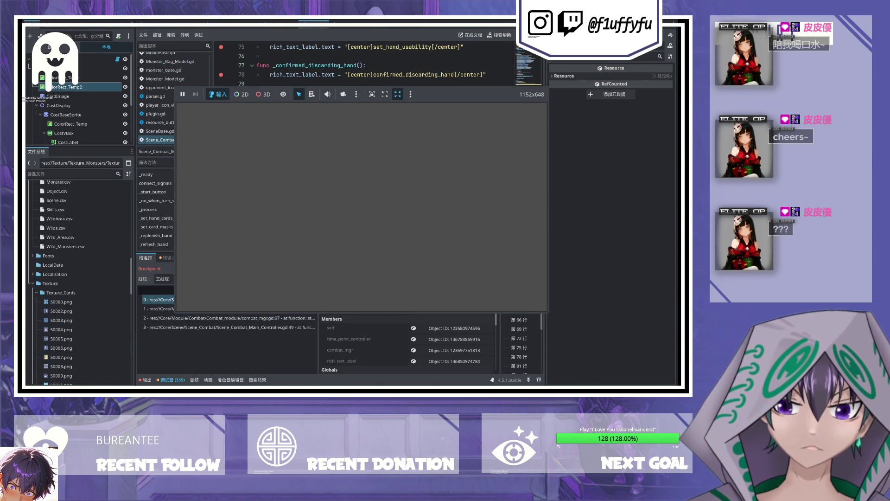
{"action": "key", "text": "F12"}
{"action": "key", "text": "F12"}
{"action": "key", "text": "F12"}
{"action": "key", "text": "F12"}
{"action": "key", "text": "F12"}
{"action": "key", "text": "F12"}
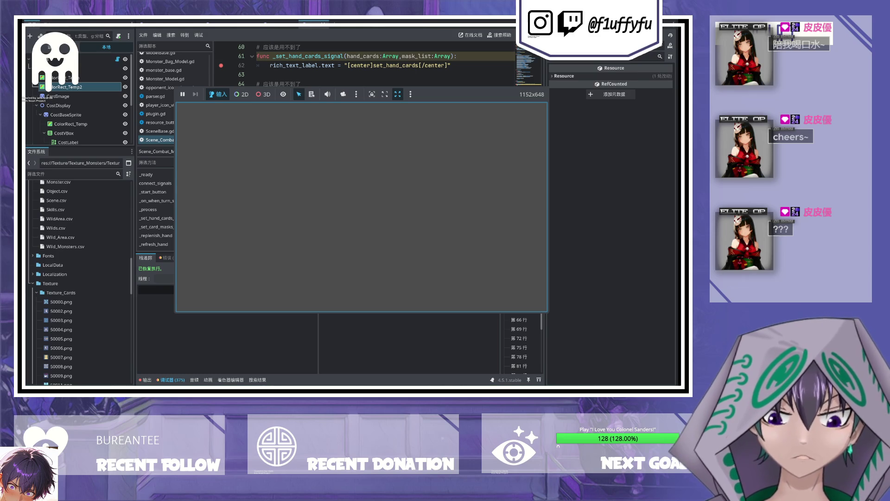
{"action": "left_click", "coordinate": [166, 258]}
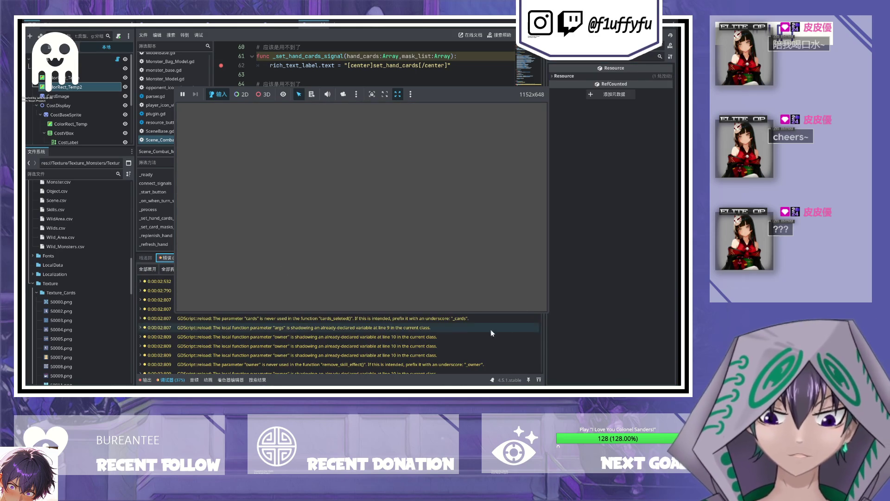
{"action": "scroll", "coordinate": [491, 329], "scroll_direction": "down", "scroll_amount": 15}
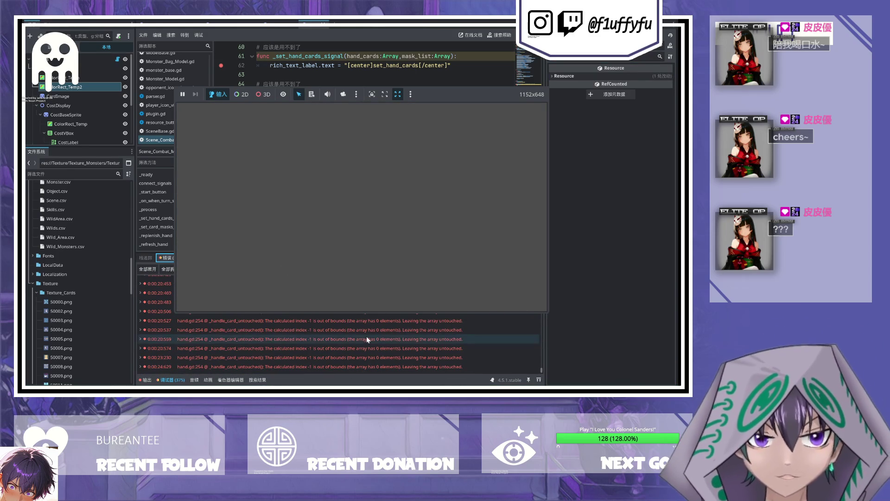
{"action": "left_click", "coordinate": [322, 312]}
{"action": "scroll", "coordinate": [323, 313], "scroll_direction": "up", "scroll_amount": 2}
{"action": "scroll", "coordinate": [323, 313], "scroll_direction": "up", "scroll_amount": 3}
{"action": "left_click", "coordinate": [323, 315]}
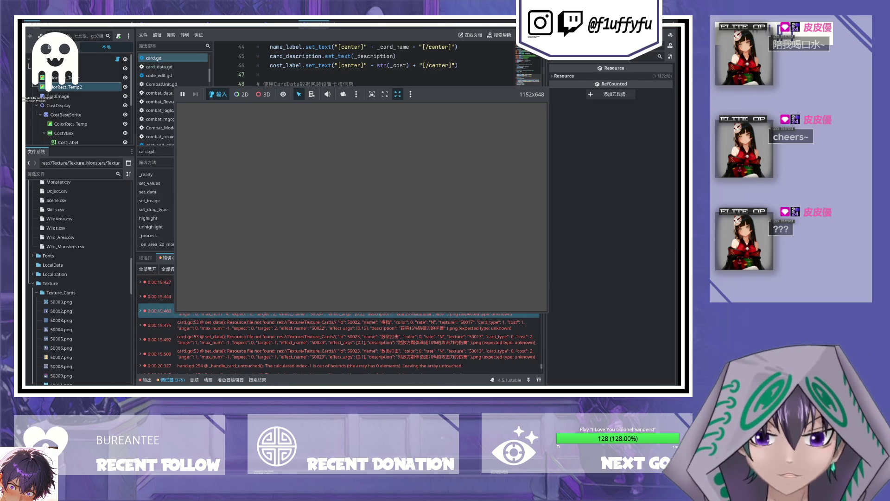
{"action": "left_click", "coordinate": [155, 296]}
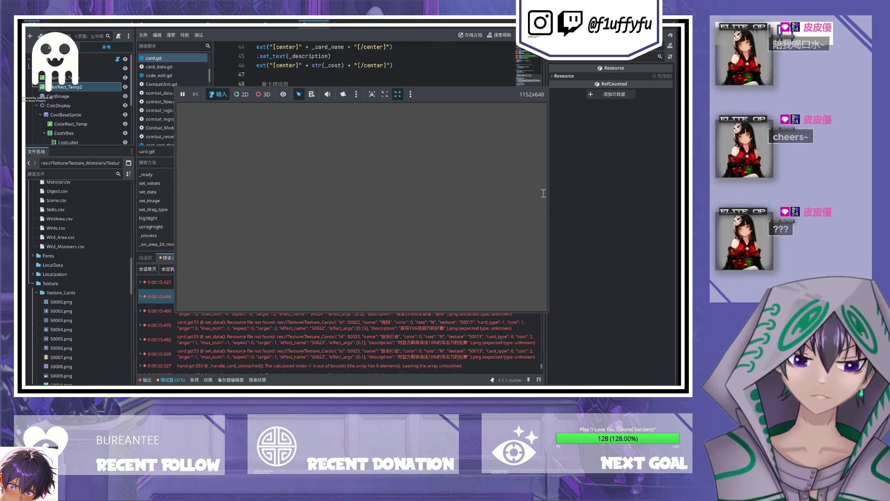
Step: Undo an accidental deletion in card.gd and stop the running game
{"action": "key", "text": "BackSpace"}
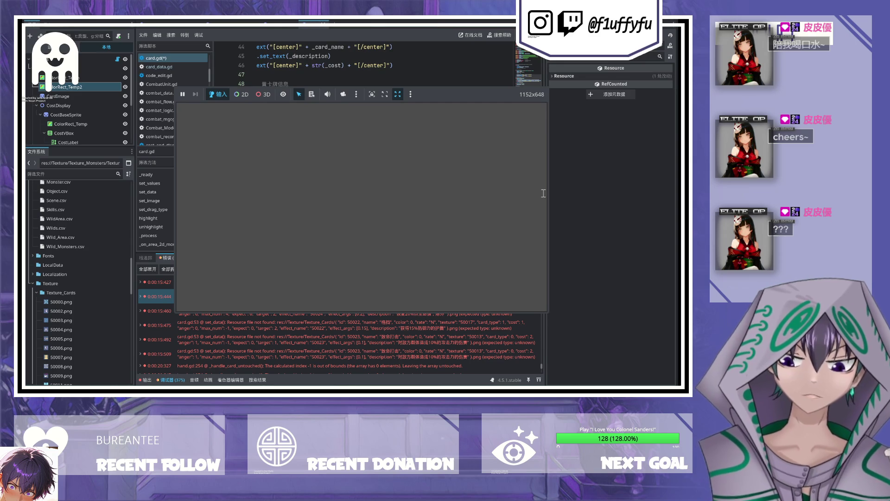
{"action": "key", "text": "ctrl+z"}
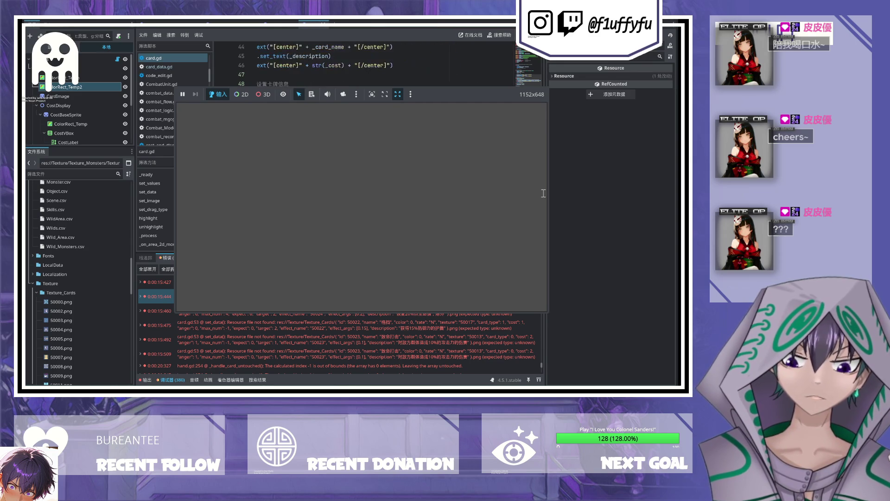
{"action": "key", "text": "F8"}
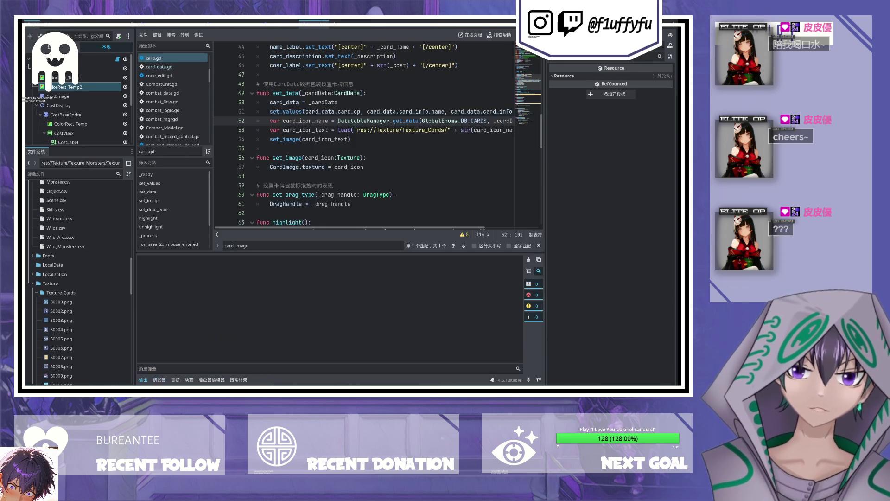
Step: Run the game, continue to the card.gd error, shrink the script text, then stop it
{"action": "key", "text": "F5"}
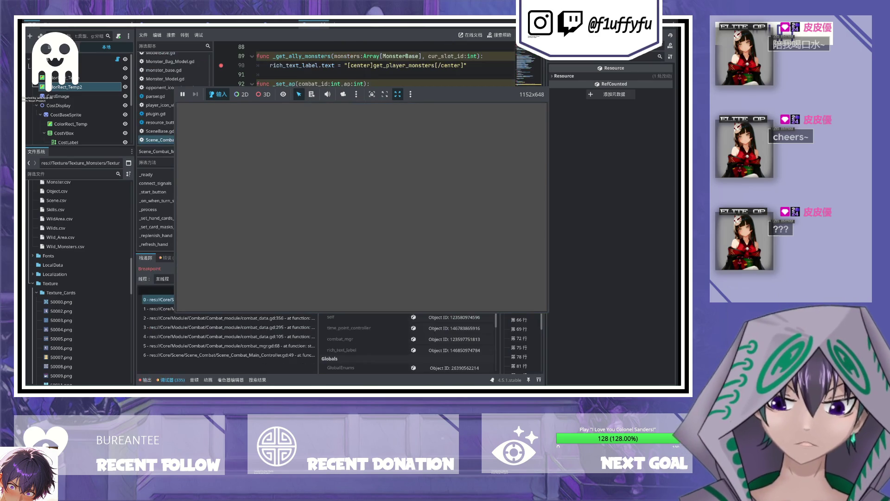
{"action": "key", "text": "F12"}
{"action": "key", "text": "F12"}
{"action": "key", "text": "F12"}
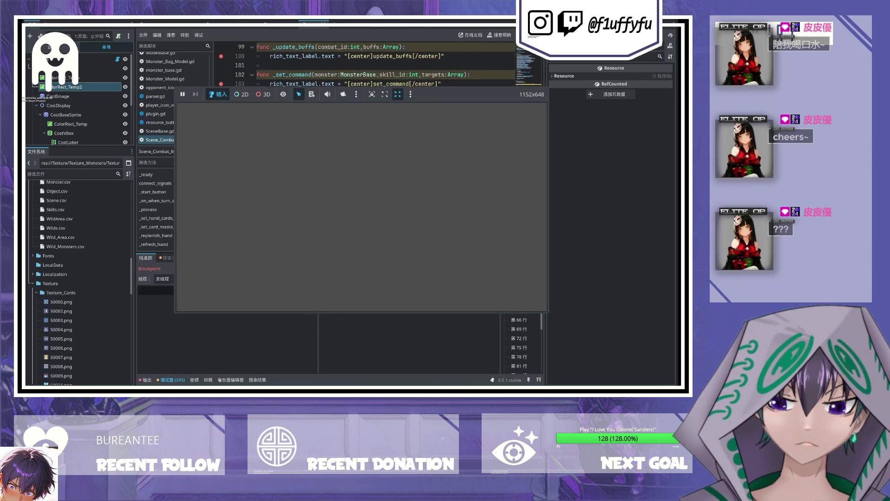
{"action": "key", "text": "F12"}
{"action": "key", "text": "F12"}
{"action": "key", "text": "F12"}
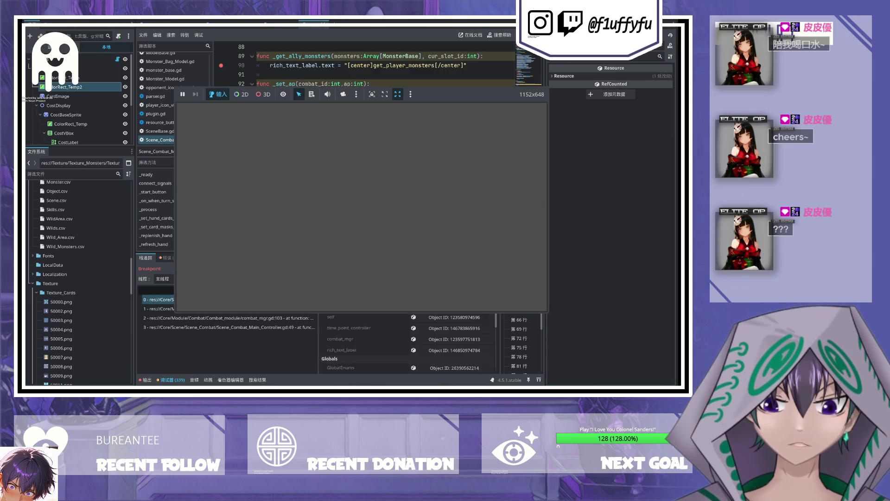
{"action": "key", "text": "F12"}
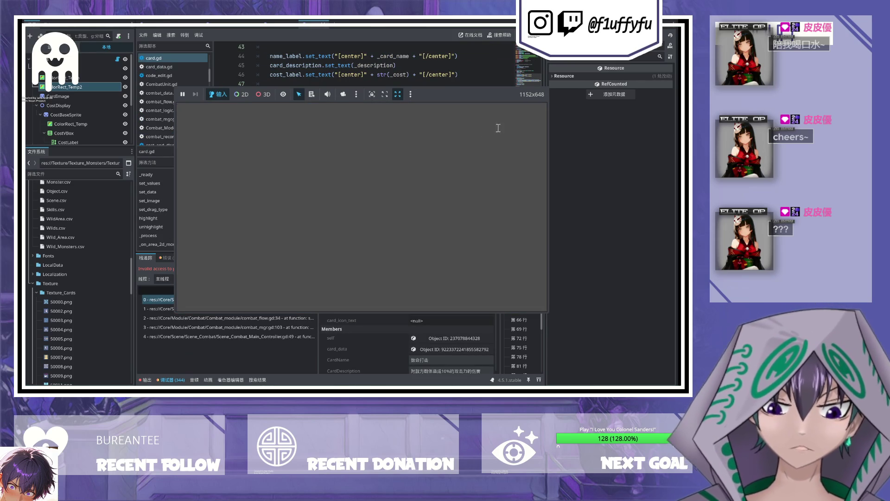
{"action": "scroll", "coordinate": [508, 133], "scroll_direction": "right", "scroll_amount": 2}
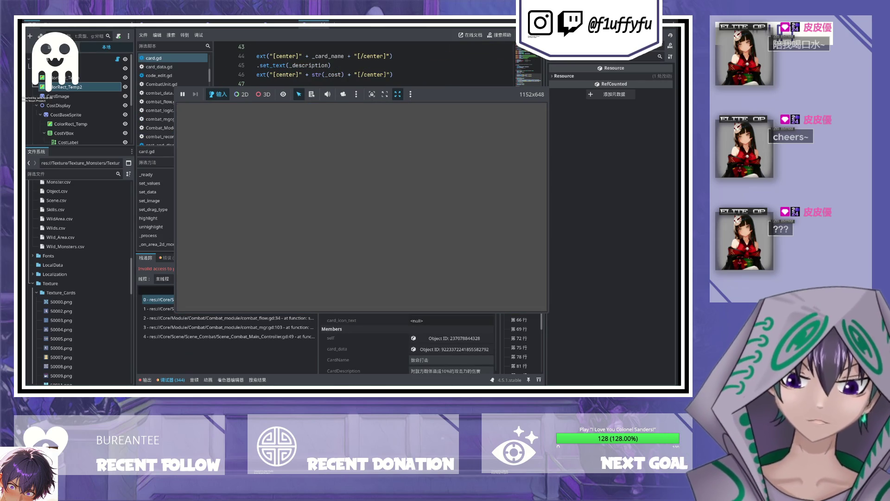
{"action": "scroll", "coordinate": [369, 69], "scroll_direction": "left", "scroll_amount": 2}
{"action": "scroll", "coordinate": [370, 70], "scroll_direction": "right", "scroll_amount": 2}
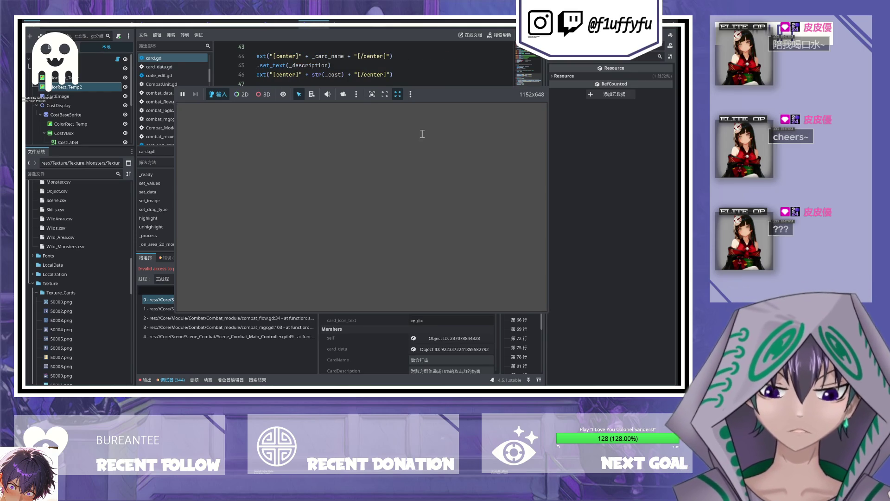
{"action": "scroll", "coordinate": [483, 155], "scroll_direction": "down", "scroll_amount": 1}
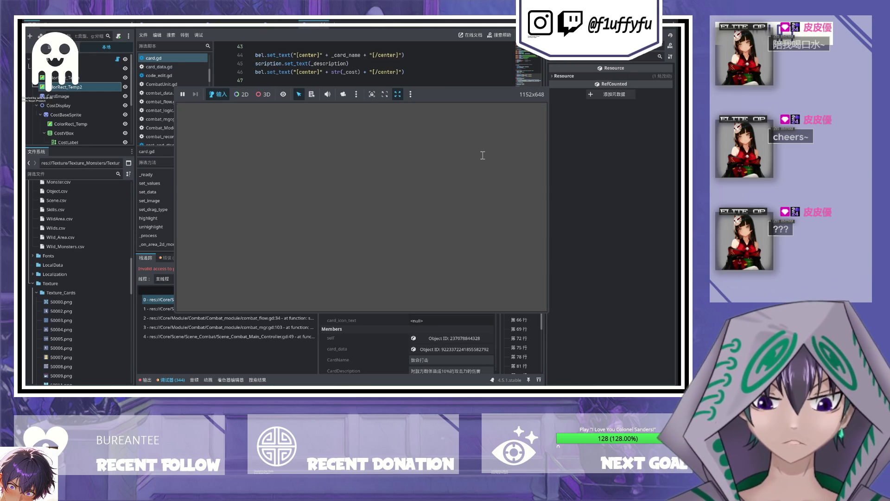
{"action": "key", "text": "ctrl+minus"}
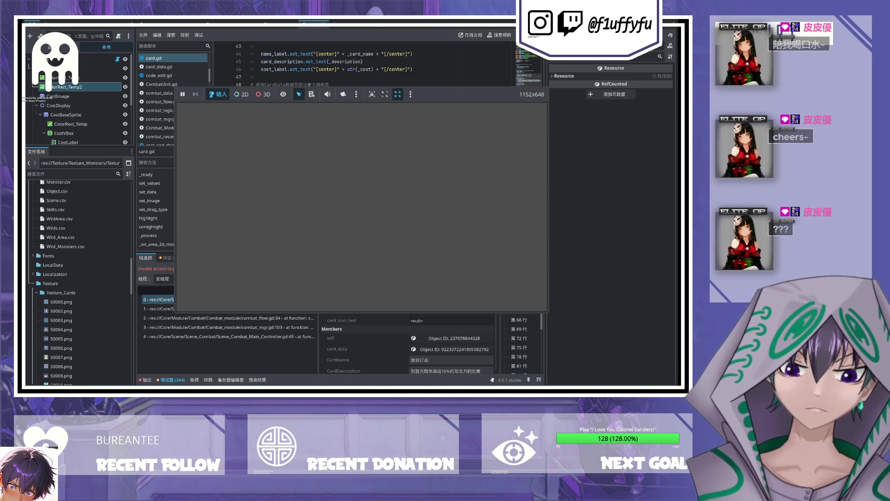
{"action": "key", "text": "F8"}
Step: Restart the game, resume past eight breakpoints, and stop it
{"action": "key", "text": "F5"}
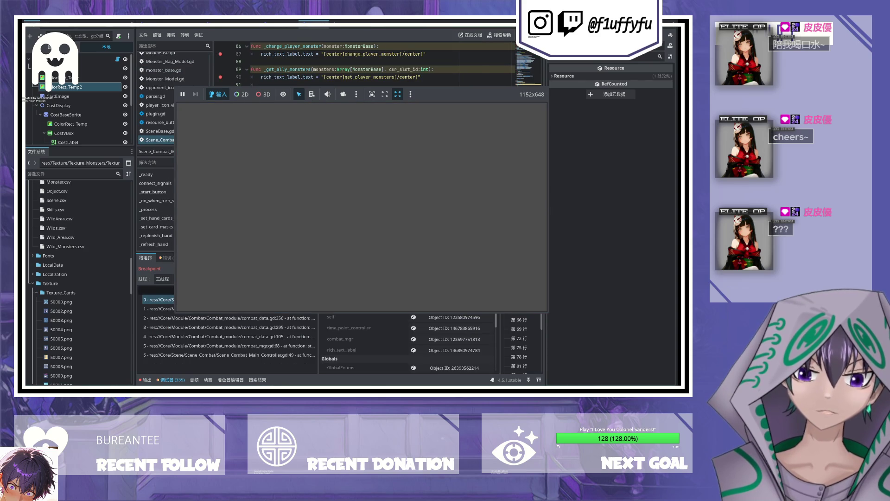
{"action": "left_click", "coordinate": [567, 269]}
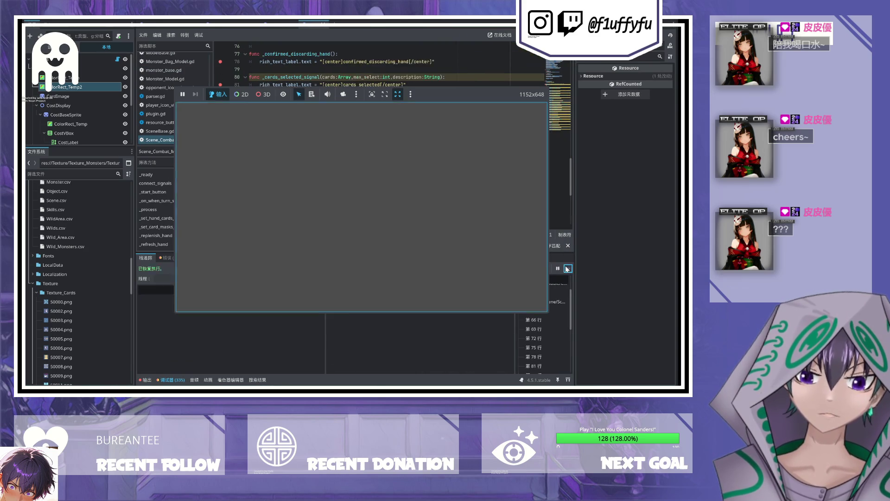
{"action": "left_click", "coordinate": [567, 268]}
{"action": "left_click", "coordinate": [567, 268]}
{"action": "left_click", "coordinate": [568, 268]}
{"action": "left_click", "coordinate": [567, 269]}
{"action": "left_click", "coordinate": [567, 269]}
{"action": "left_click", "coordinate": [567, 268]}
{"action": "left_click", "coordinate": [567, 269]}
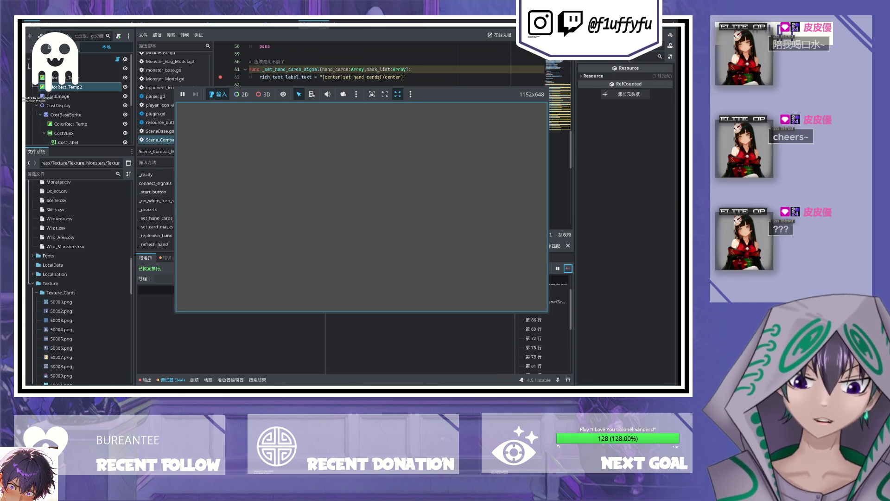
{"action": "key", "text": "F8"}
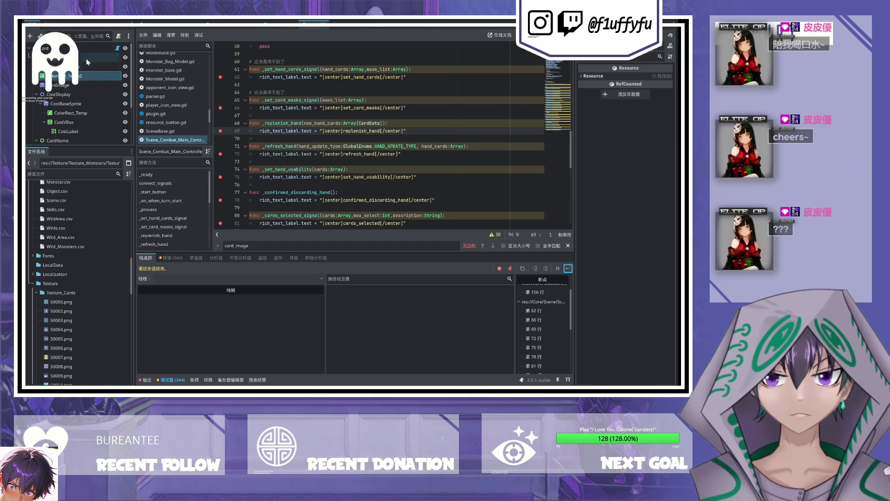
Step: Open card.gd, select the CardImage node, and widen the Inspector panel
{"action": "left_click", "coordinate": [118, 49]}
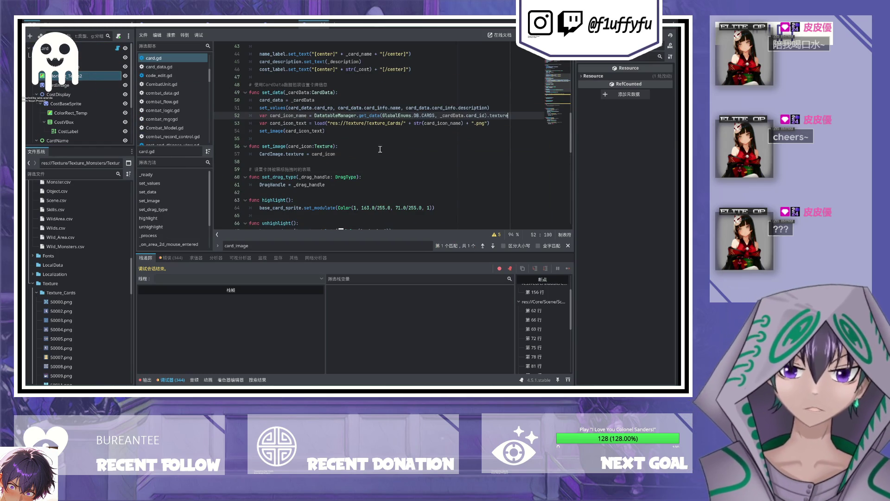
{"action": "scroll", "coordinate": [294, 143], "scroll_direction": "down", "scroll_amount": 1}
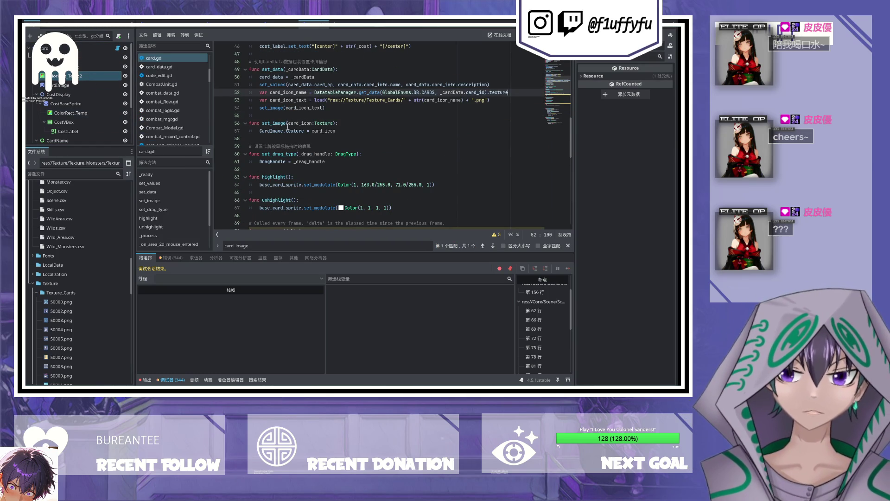
{"action": "left_click", "coordinate": [75, 85]}
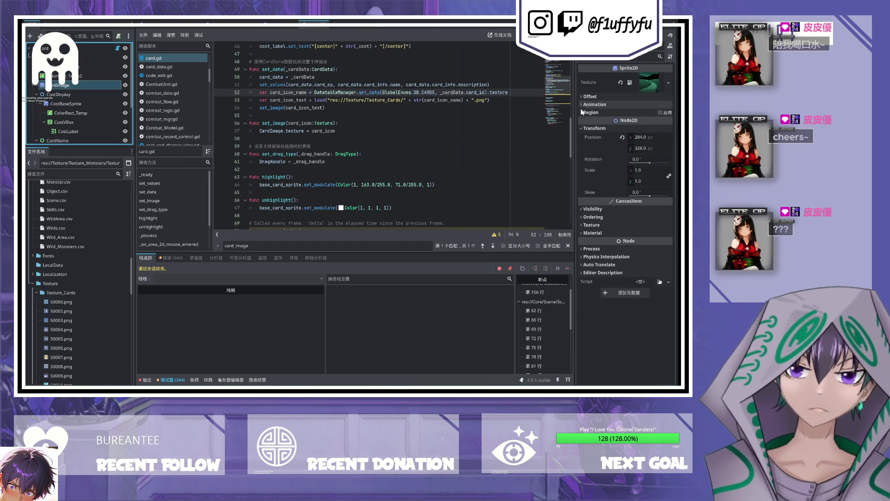
{"action": "mouse_move", "coordinate": [575, 120]}
{"action": "left_mouse_down"}
{"action": "mouse_move", "coordinate": [533, 124]}
{"action": "mouse_move", "coordinate": [557, 139]}
{"action": "left_mouse_up"}
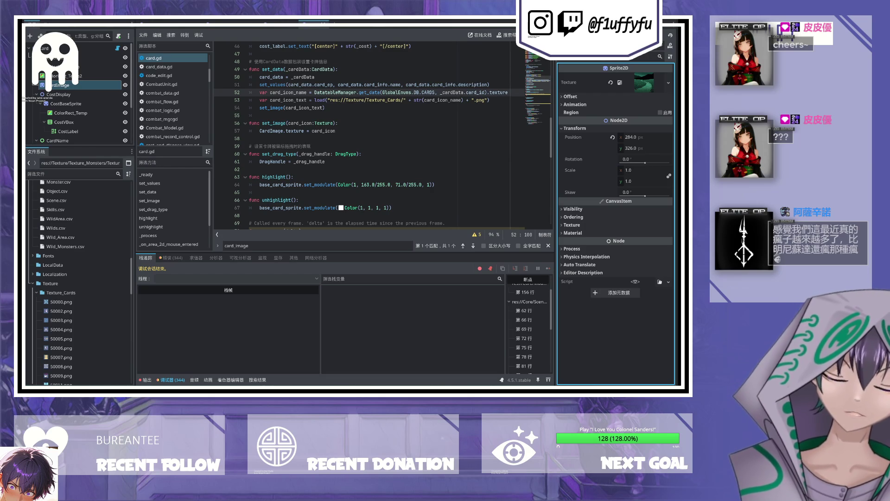
Step: Review the card icon lookup and set_image lines, then switch to the card's 2D view
{"action": "scroll", "coordinate": [430, 83], "scroll_direction": "up", "scroll_amount": 1}
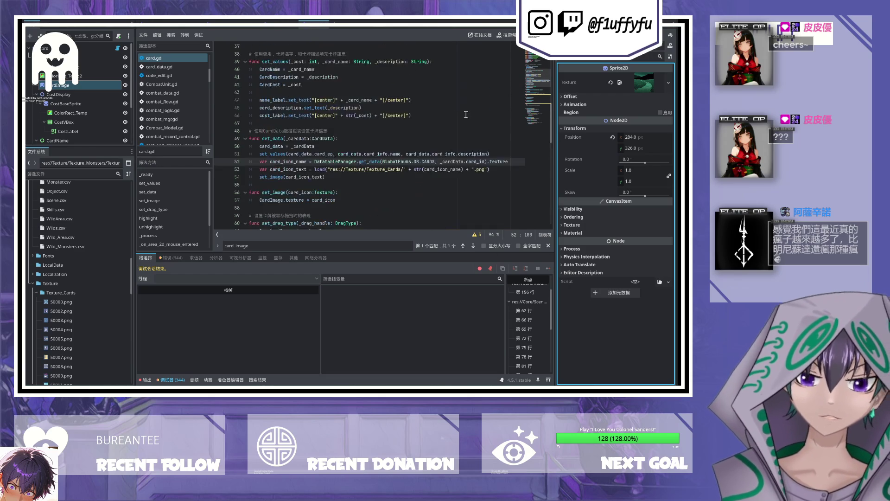
{"action": "left_click", "coordinate": [288, 114]}
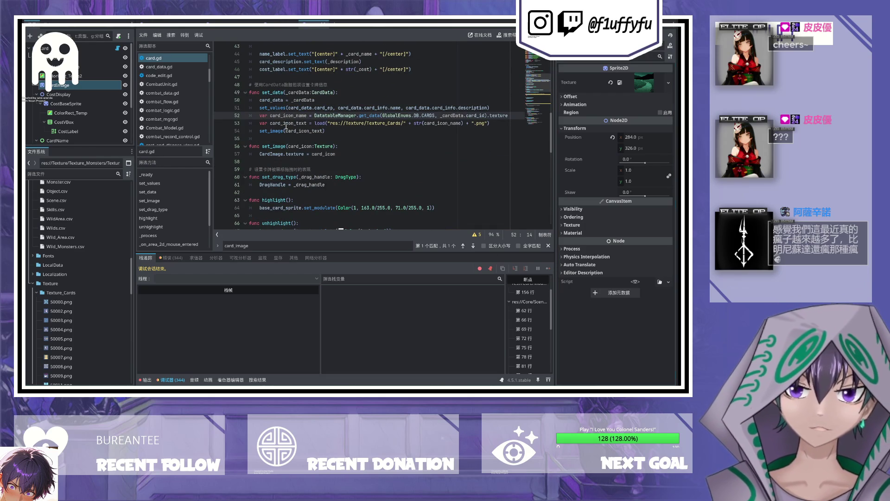
{"action": "left_click", "coordinate": [360, 153]}
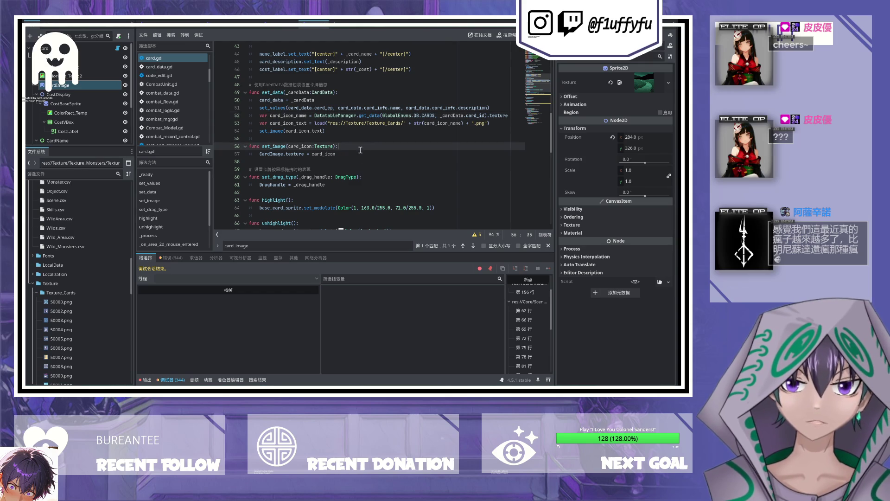
{"action": "scroll", "coordinate": [74, 260], "scroll_direction": "down", "scroll_amount": 5}
{"action": "key", "text": "ctrl+F1"}
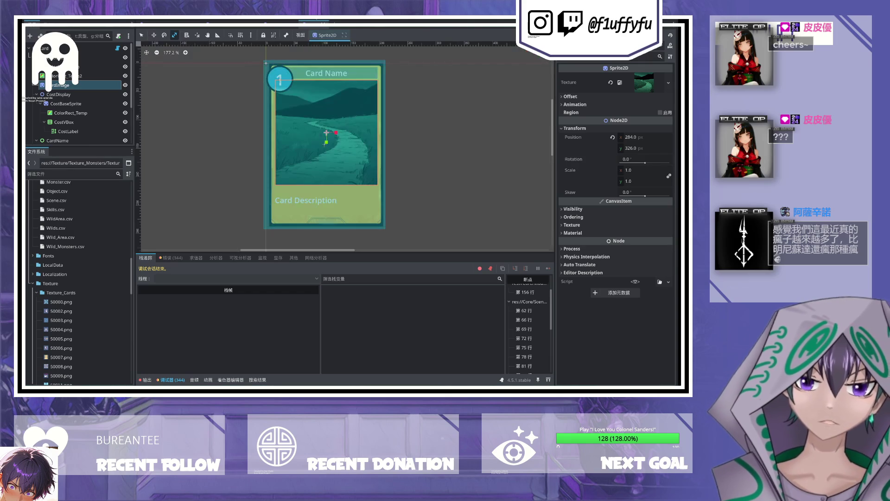
Step: Assign 50000.png as CardImage's texture, expand Offset, and enable Region clipping
{"action": "scroll", "coordinate": [70, 256], "scroll_direction": "up", "scroll_amount": 3}
{"action": "mouse_move", "coordinate": [63, 251]}
{"action": "left_mouse_down"}
{"action": "mouse_move", "coordinate": [579, 130]}
{"action": "mouse_move", "coordinate": [646, 88]}
{"action": "left_mouse_up"}
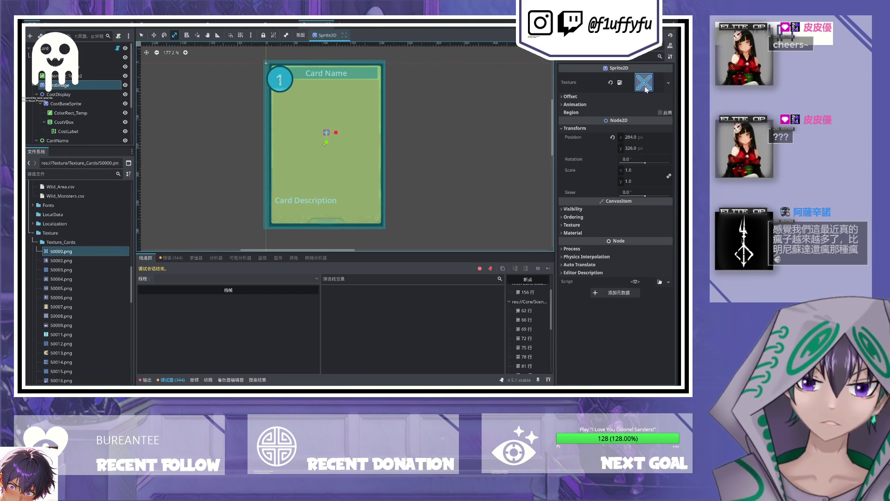
{"action": "left_click", "coordinate": [593, 97]}
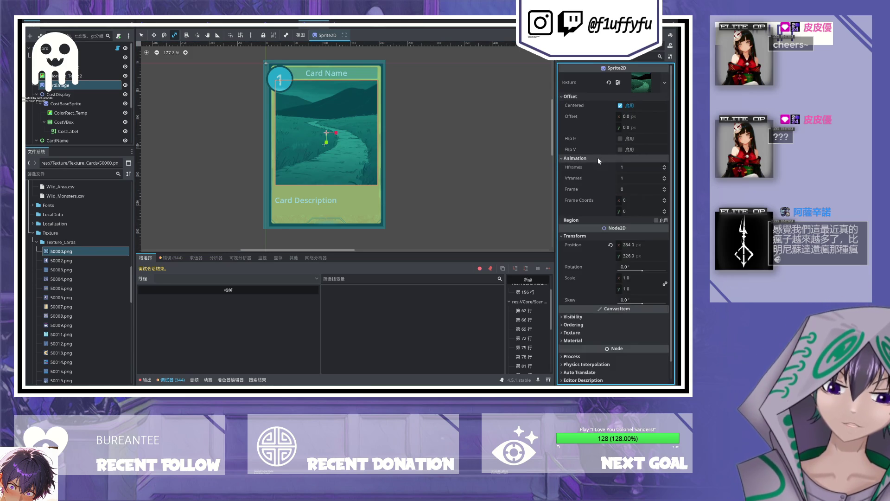
{"action": "left_click", "coordinate": [658, 166]}
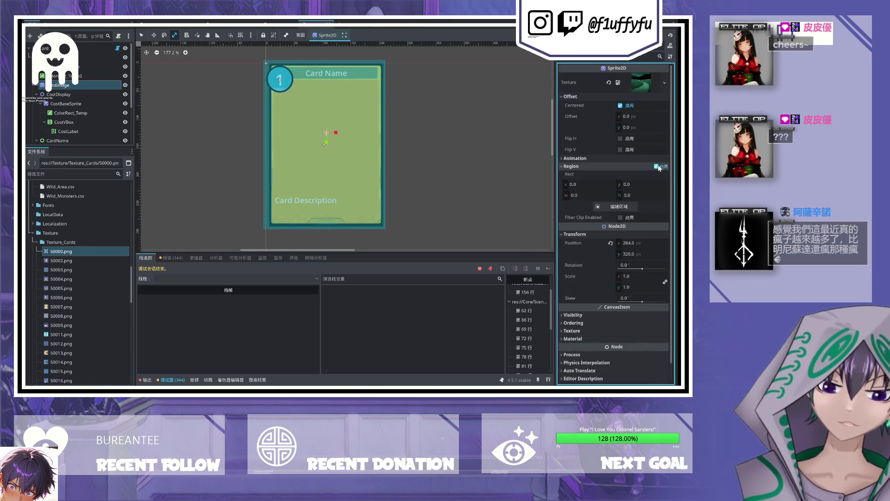
Step: Toggle CardImage's Region Enabled off and on several times, leaving it on, and open the region editor
{"action": "left_click", "coordinate": [657, 166]}
{"action": "left_click", "coordinate": [661, 167]}
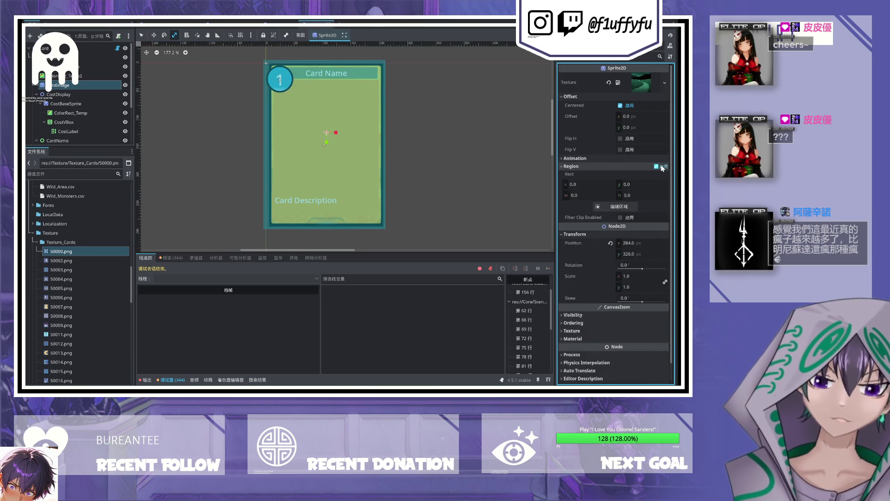
{"action": "left_click", "coordinate": [661, 167]}
{"action": "left_click", "coordinate": [661, 167]}
{"action": "left_click", "coordinate": [661, 167]}
{"action": "left_click", "coordinate": [661, 166]}
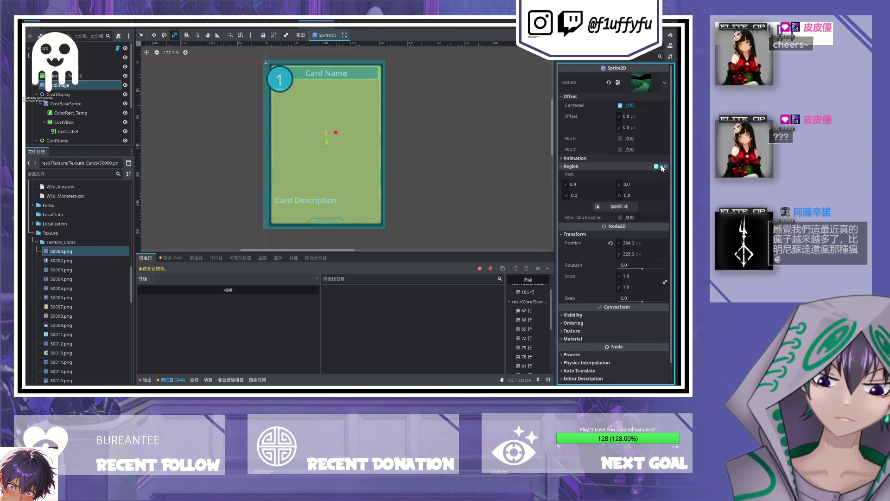
{"action": "left_click", "coordinate": [621, 206]}
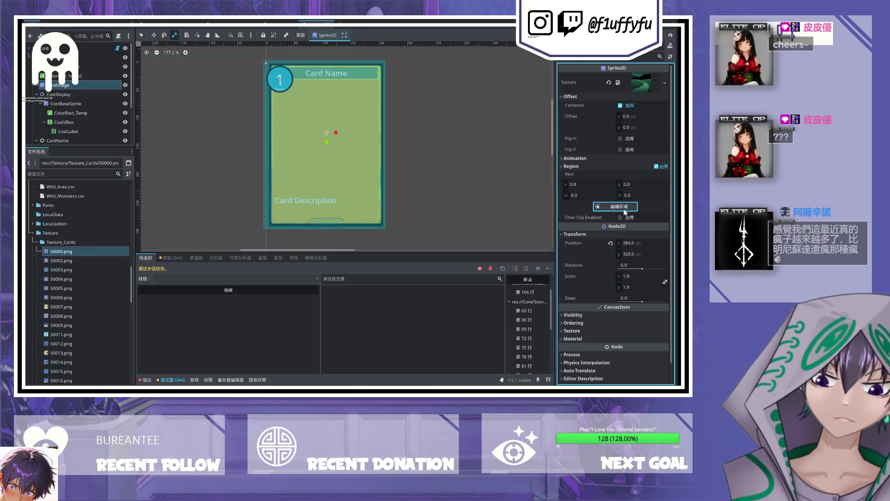
{"action": "left_click", "coordinate": [317, 153]}
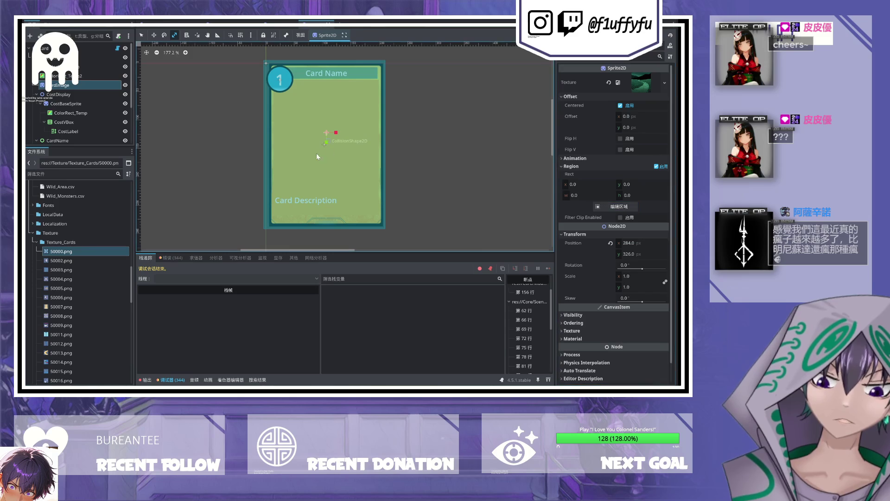
Step: Try region Rect values (10, 101, 10, 1), reset the Rect to zero, then uncheck Region Enabled
{"action": "left_click", "coordinate": [585, 187]}
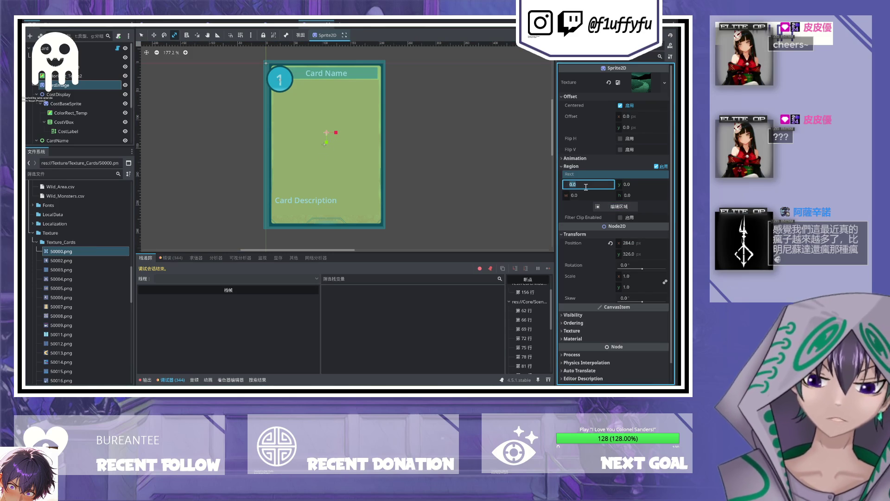
{"action": "type", "text": "10"}
{"action": "left_click", "coordinate": [627, 186]}
{"action": "type", "text": "101"}
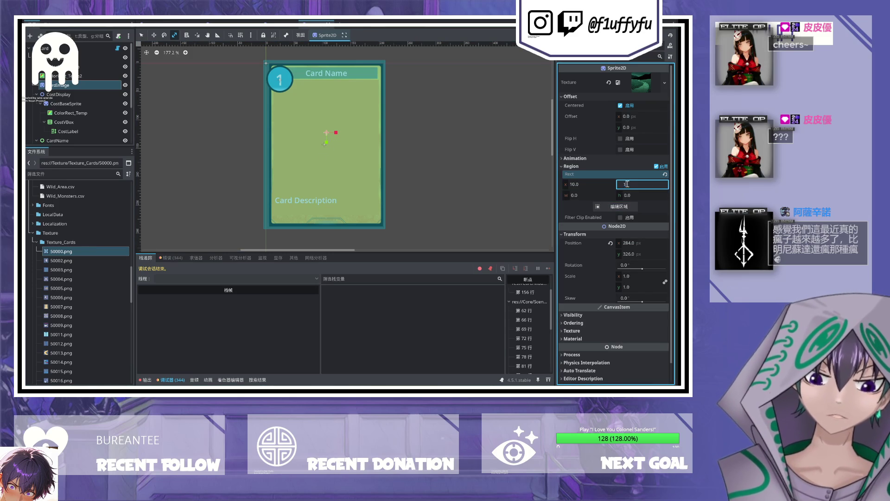
{"action": "left_click", "coordinate": [599, 195]}
{"action": "type", "text": "10"}
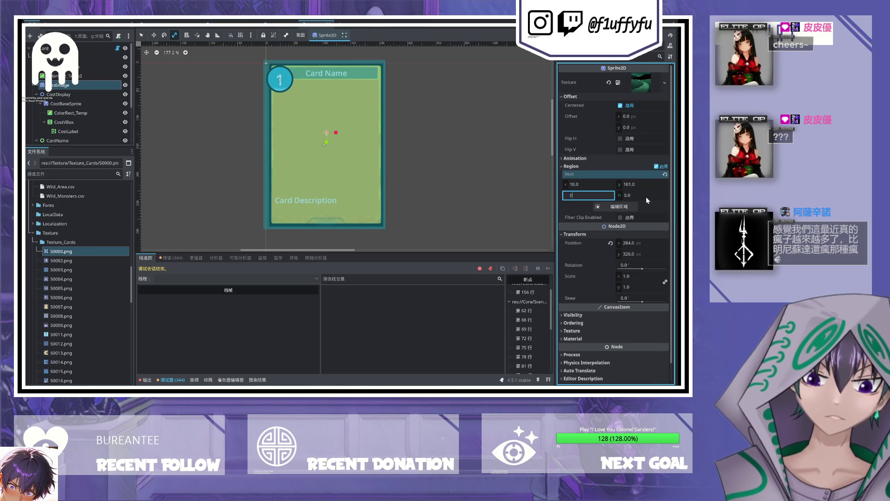
{"action": "left_click", "coordinate": [649, 197]}
{"action": "type", "text": "1"}
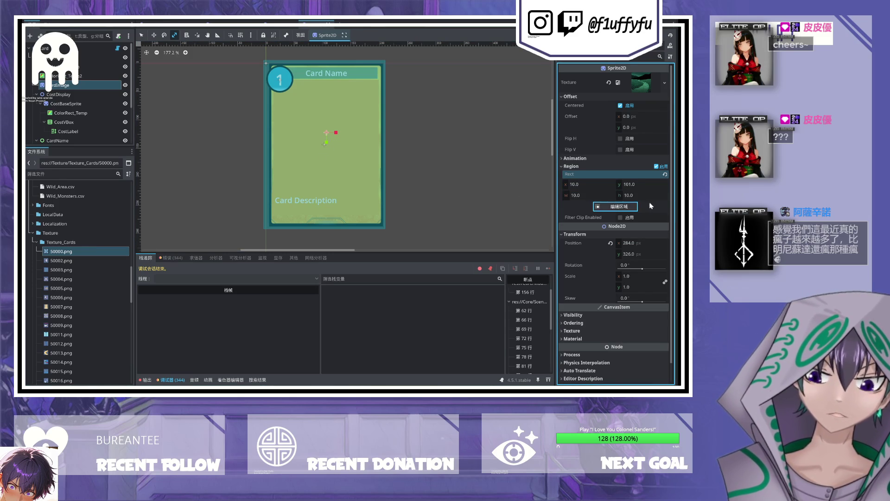
{"action": "left_click", "coordinate": [666, 174]}
{"action": "left_click", "coordinate": [610, 208]}
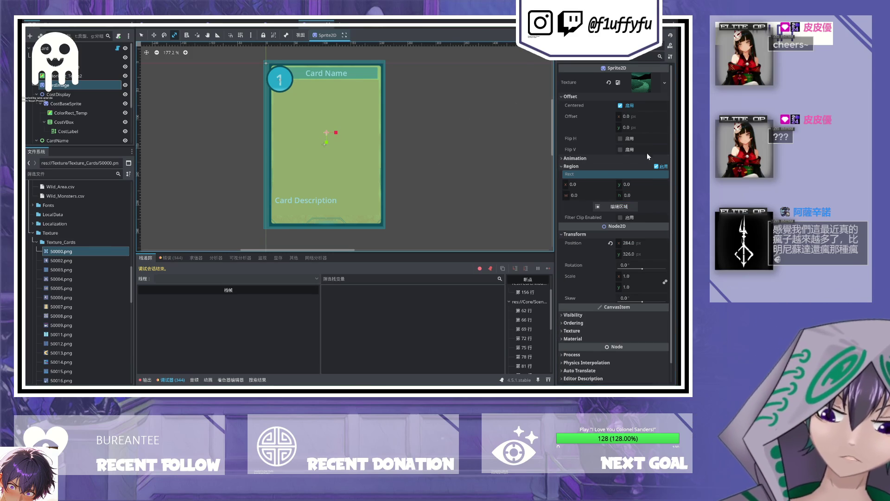
{"action": "left_click", "coordinate": [657, 166]}
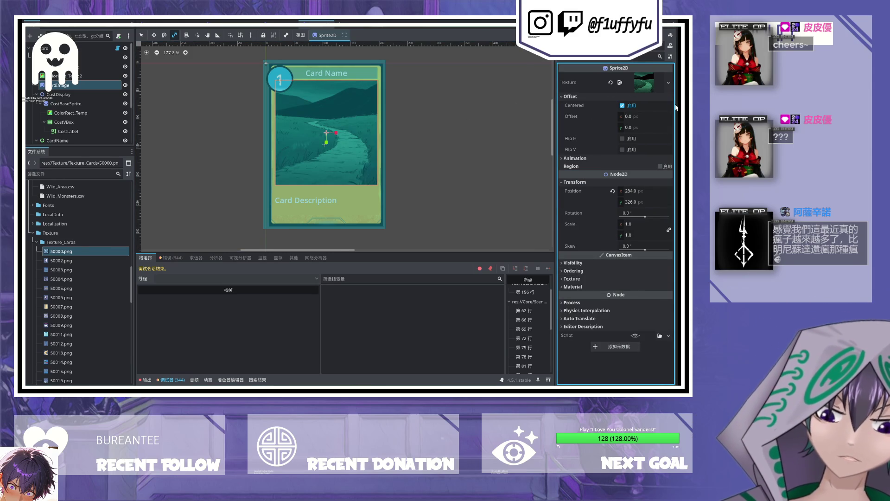
{"action": "scroll", "coordinate": [379, 116], "scroll_direction": "up", "scroll_amount": 3}
{"action": "scroll", "coordinate": [346, 153], "scroll_direction": "down", "scroll_amount": 2}
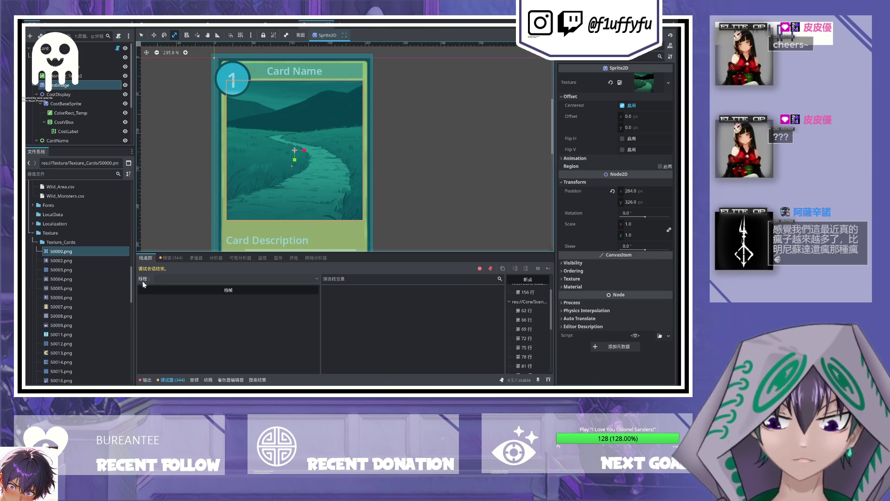
{"action": "mouse_move", "coordinate": [66, 252]}
{"action": "left_mouse_down"}
{"action": "mouse_move", "coordinate": [630, 99]}
{"action": "mouse_move", "coordinate": [648, 81]}
{"action": "left_mouse_up"}
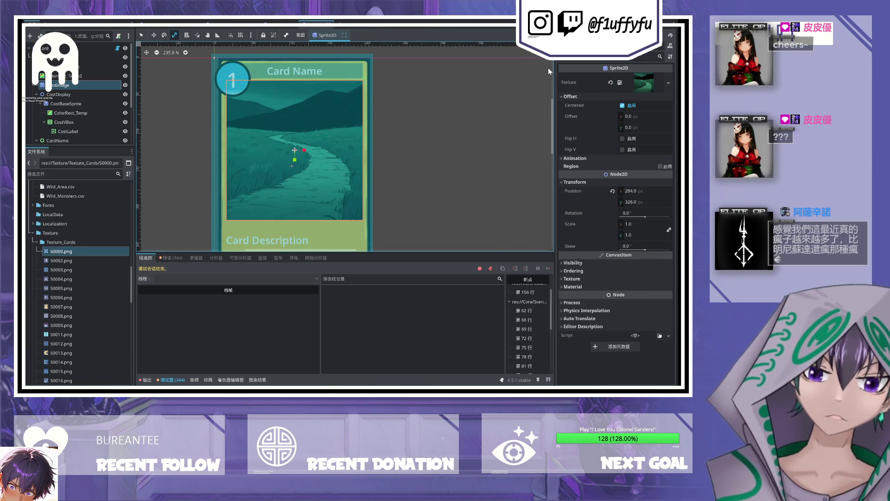
{"action": "left_click", "coordinate": [667, 84]}
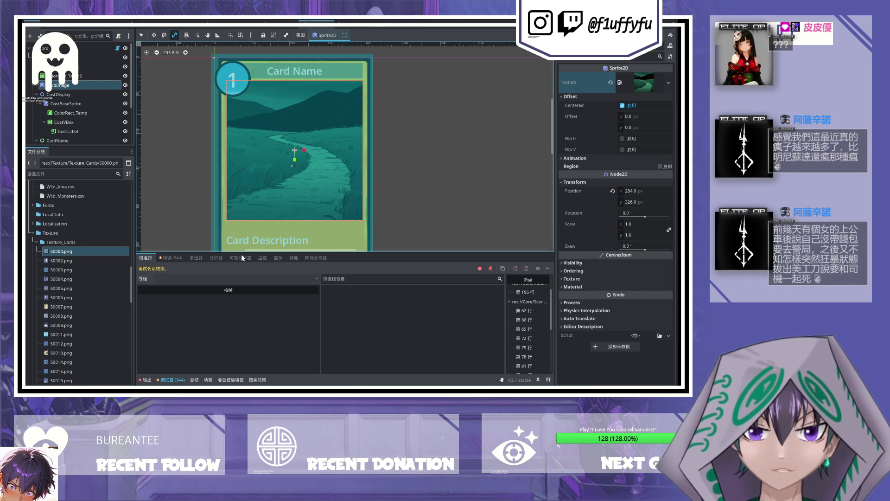
Step: Undo CardImage back to a TextureRect, run the game and continue past three breakpoints
{"action": "key", "text": "ctrl+z"}
{"action": "key", "text": "F5"}
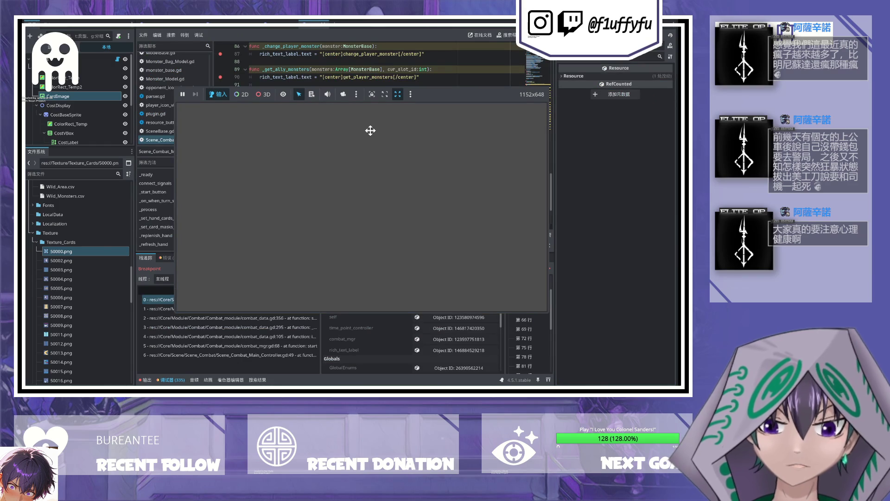
{"action": "key", "text": "F12"}
{"action": "key", "text": "F12"}
{"action": "key", "text": "F12"}
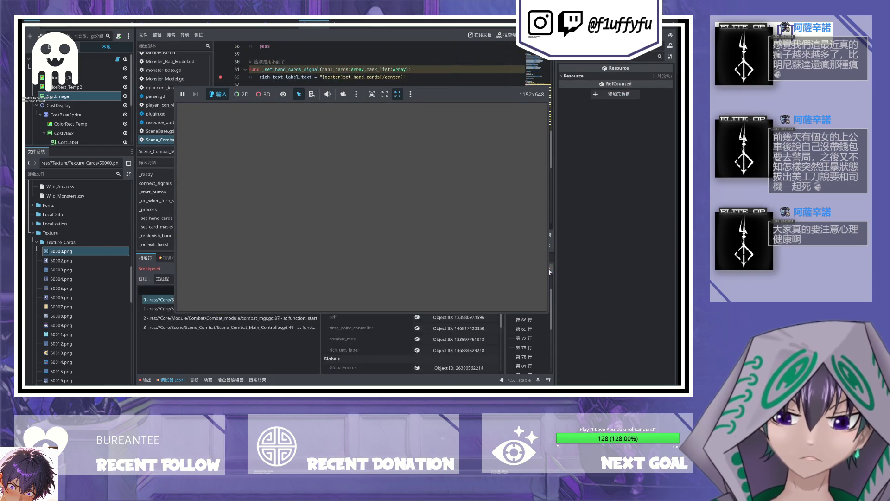
{"action": "key", "text": "F12"}
{"action": "key", "text": "F12"}
{"action": "key", "text": "F12"}
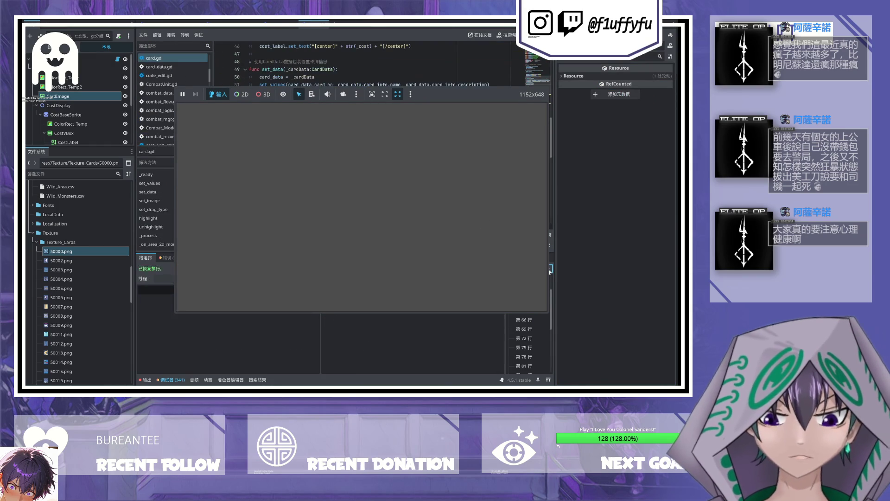
{"action": "key", "text": "F12"}
{"action": "key", "text": "F12"}
{"action": "key", "text": "F12"}
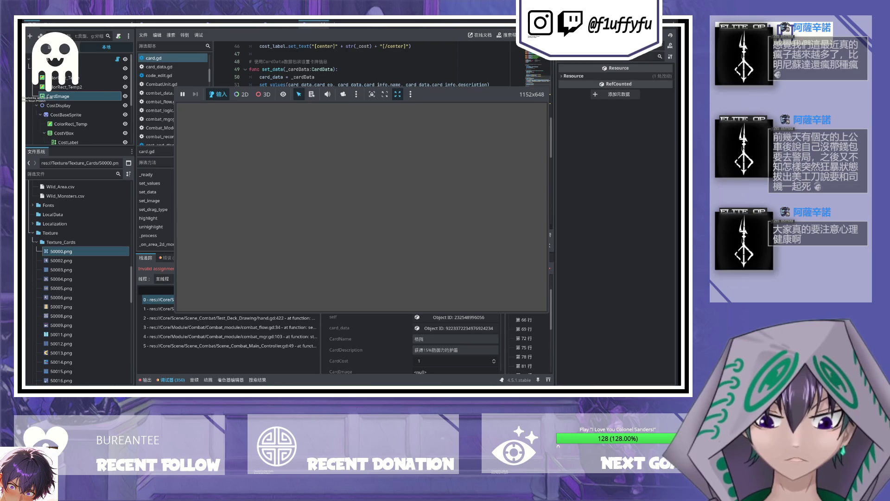
Step: Select the CardImage node in the Scene dock to show its TextureRect properties
{"action": "scroll", "coordinate": [358, 174], "scroll_direction": "up", "scroll_amount": 5}
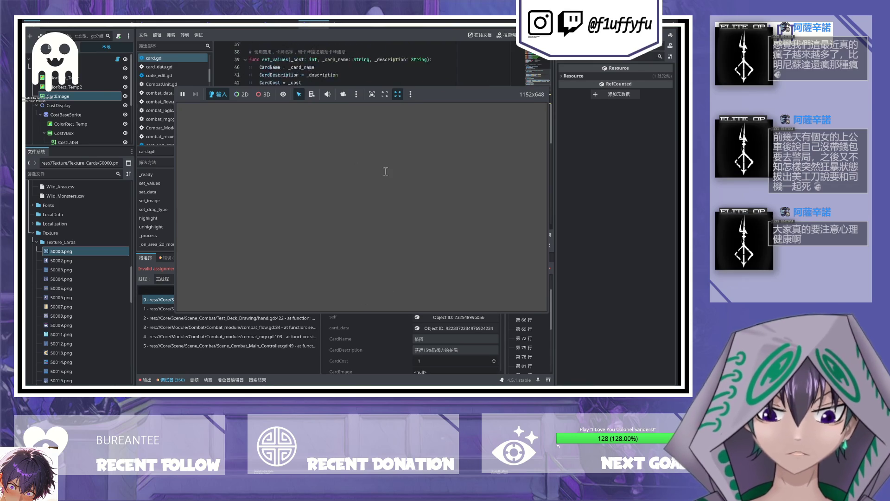
{"action": "scroll", "coordinate": [352, 163], "scroll_direction": "down", "scroll_amount": 5}
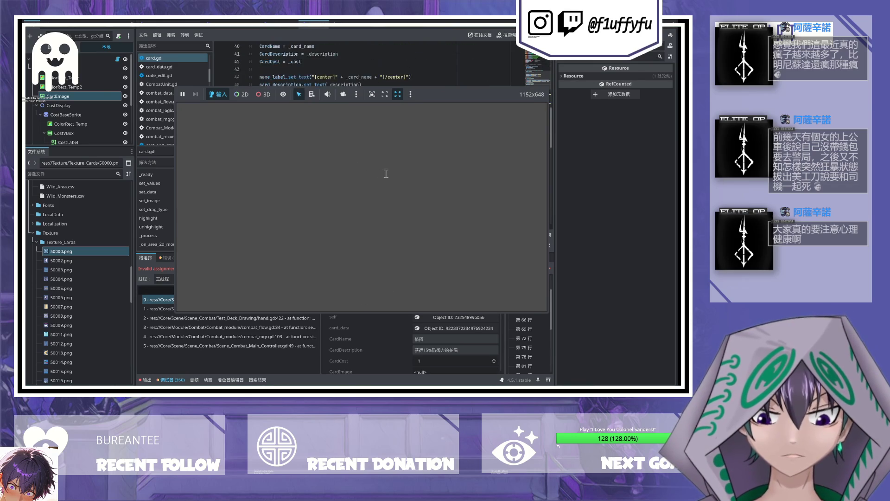
{"action": "scroll", "coordinate": [387, 181], "scroll_direction": "up", "scroll_amount": 8}
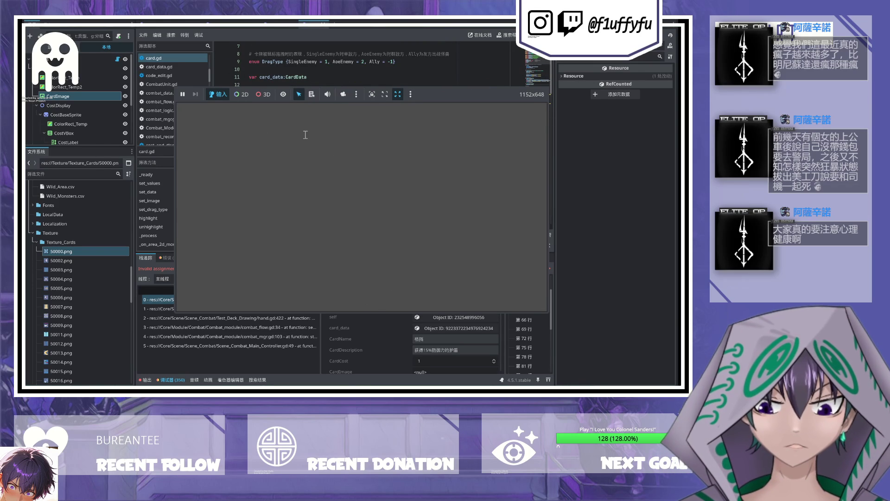
{"action": "scroll", "coordinate": [393, 173], "scroll_direction": "down", "scroll_amount": 14}
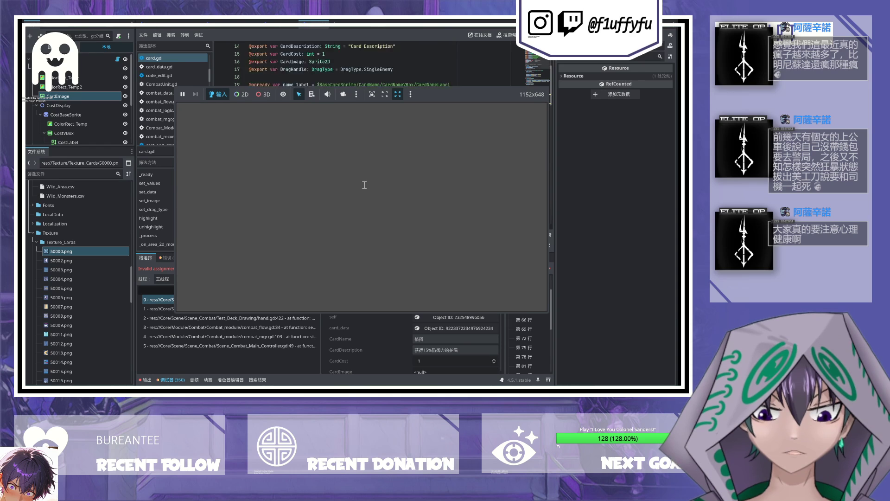
{"action": "scroll", "coordinate": [359, 185], "scroll_direction": "down", "scroll_amount": 2}
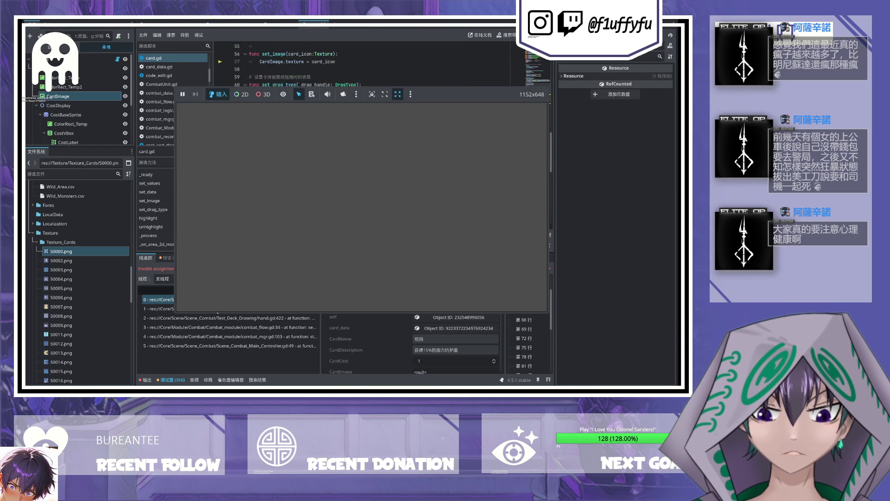
{"action": "scroll", "coordinate": [310, 231], "scroll_direction": "up", "scroll_amount": 6}
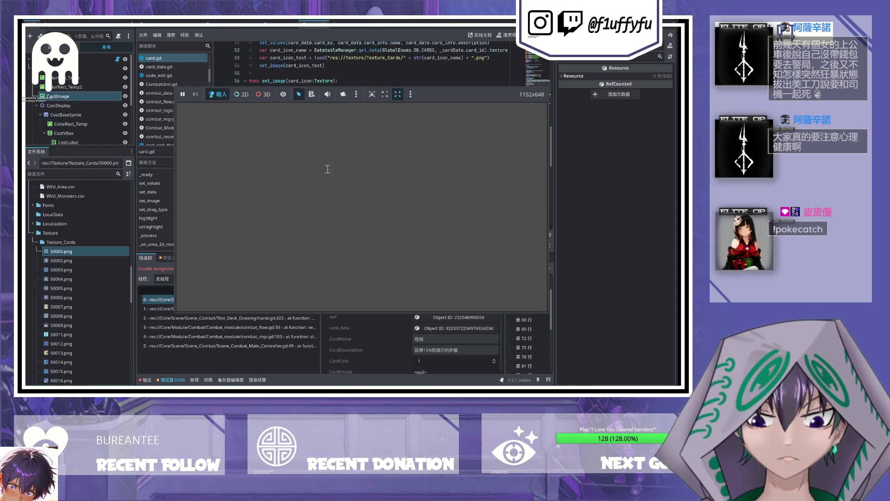
{"action": "scroll", "coordinate": [320, 158], "scroll_direction": "down", "scroll_amount": 1}
{"action": "left_click", "coordinate": [68, 94]}
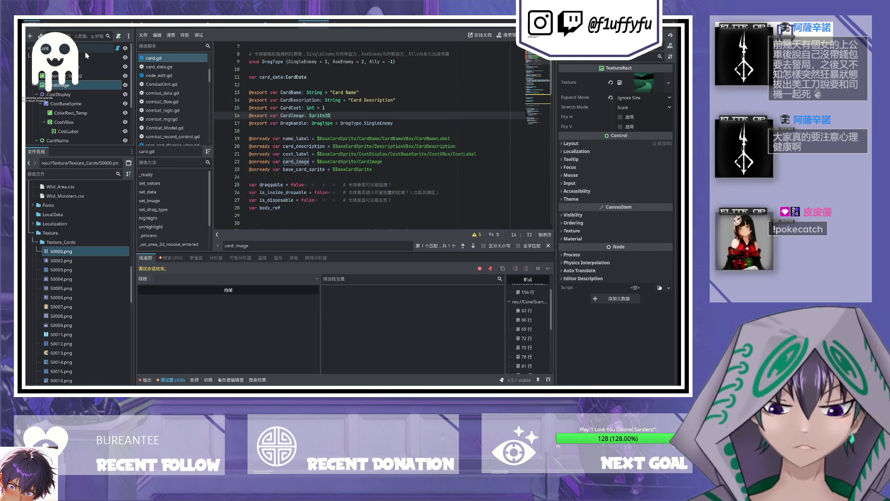
Step: Drag the CardImage node onto the root Card node's Card Image property
{"action": "left_click", "coordinate": [85, 50]}
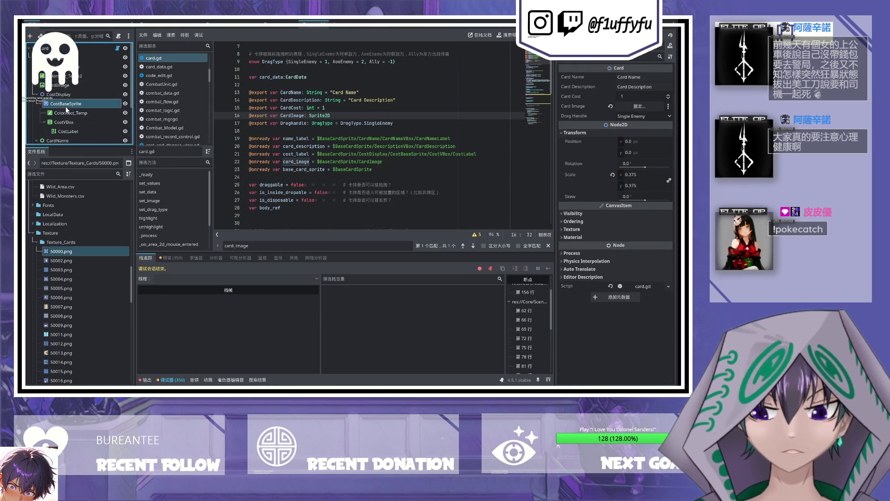
{"action": "left_click", "coordinate": [65, 103]}
{"action": "left_click", "coordinate": [84, 49]}
{"action": "mouse_move", "coordinate": [61, 85]}
{"action": "left_mouse_down"}
{"action": "mouse_move", "coordinate": [551, 142]}
{"action": "mouse_move", "coordinate": [667, 101]}
{"action": "mouse_move", "coordinate": [453, 115]}
{"action": "mouse_move", "coordinate": [619, 119]}
{"action": "mouse_move", "coordinate": [633, 105]}
{"action": "left_mouse_up"}
Step: Change line 16's export type from Sprite2D to TextureRect and retry assigning CardImage to Card Image
{"action": "left_click", "coordinate": [310, 116]}
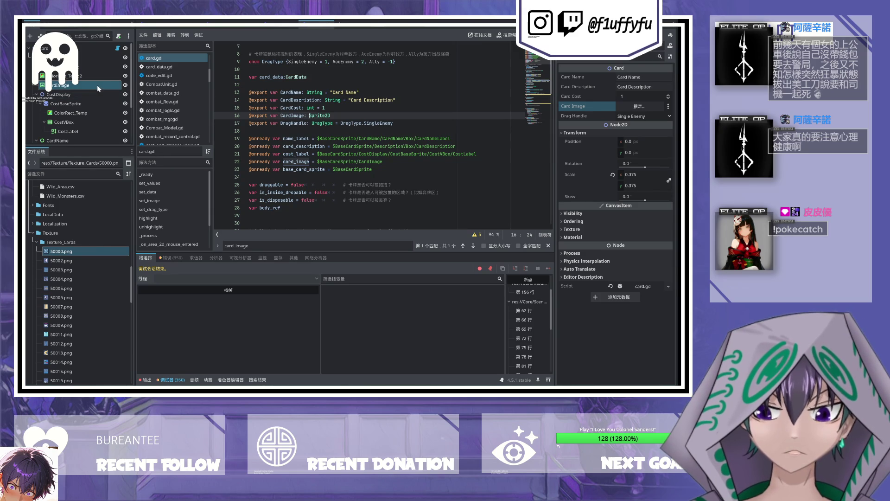
{"action": "key", "text": "shift+End"}
{"action": "type", "text": "Te"}
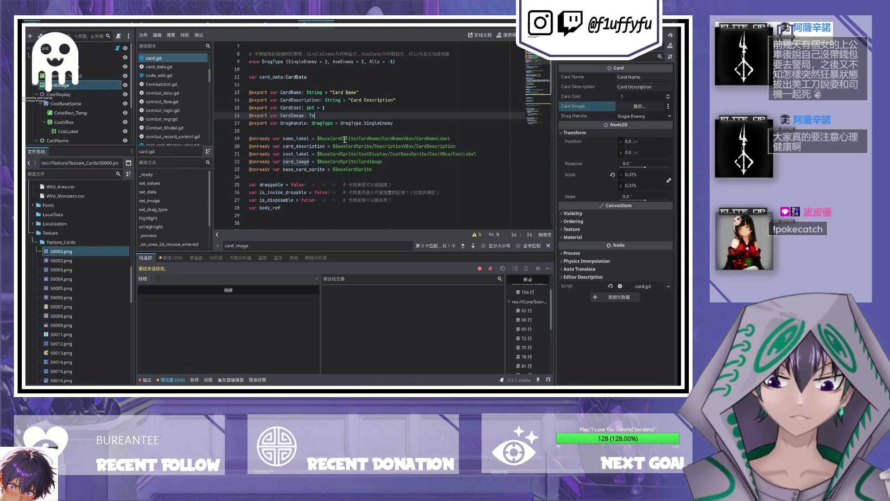
{"action": "type", "text": "xtureRe"}
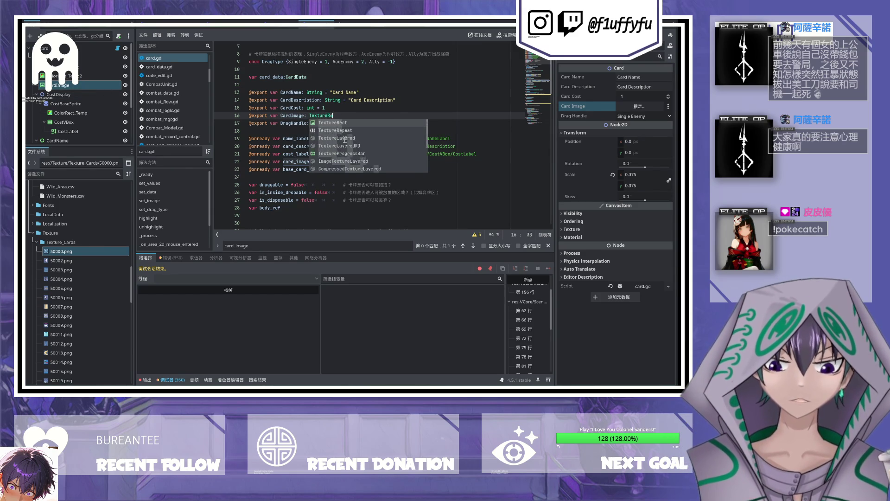
{"action": "key", "text": "Return"}
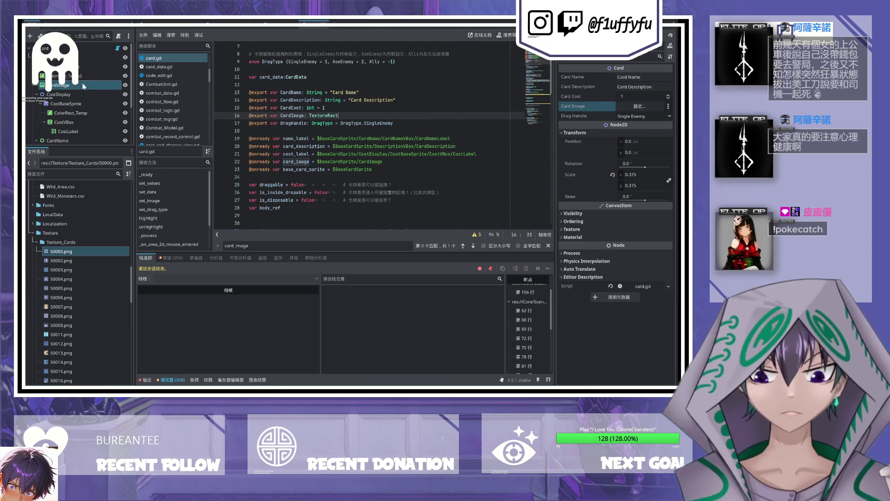
{"action": "left_click", "coordinate": [83, 86]}
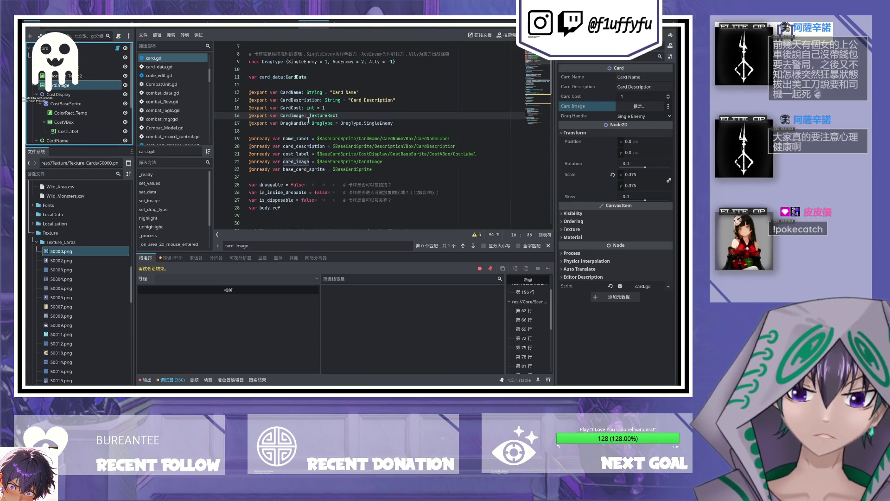
{"action": "left_click", "coordinate": [639, 108]}
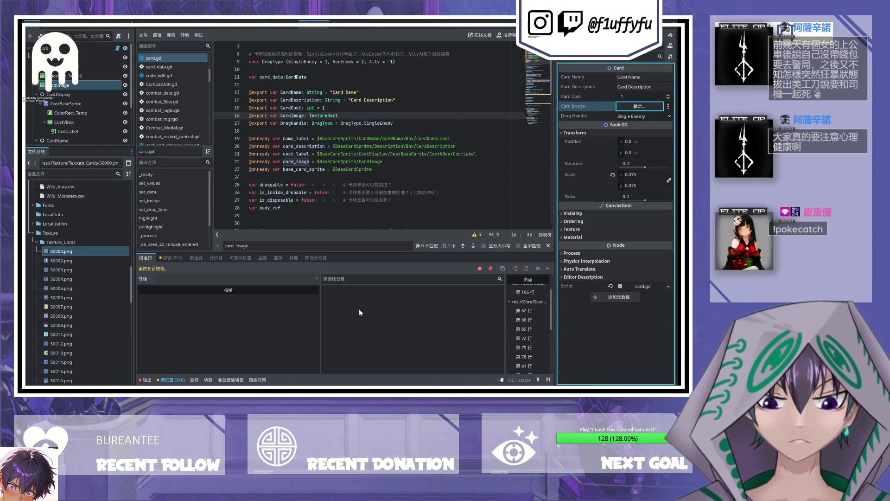
{"action": "left_click", "coordinate": [92, 85]}
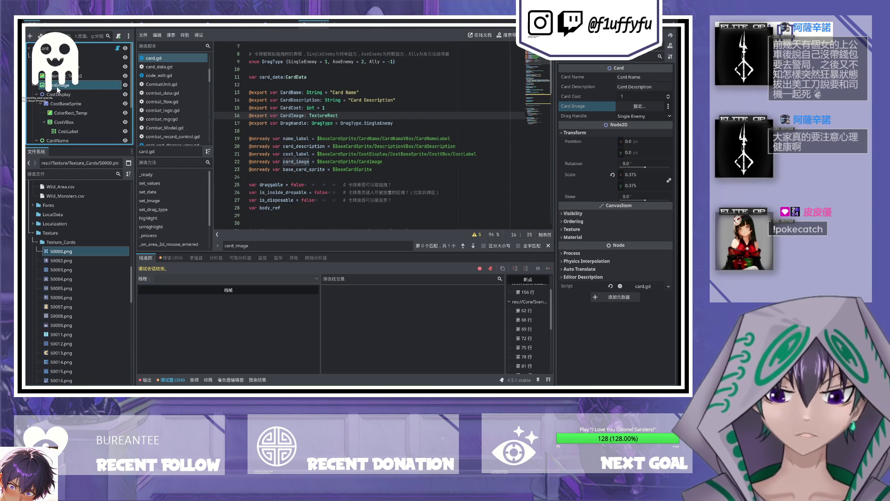
{"action": "left_click", "coordinate": [62, 95]}
{"action": "left_click", "coordinate": [60, 85]}
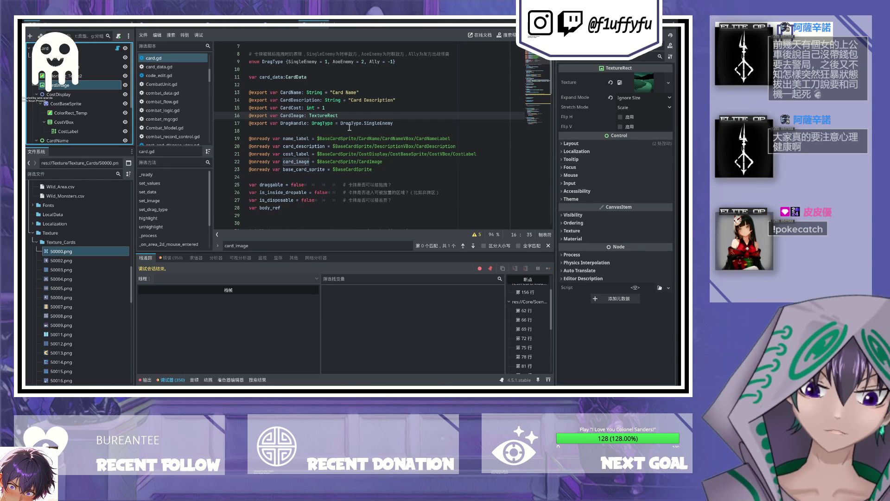
Step: Retype line 16's CardImage export as Control and save card.gd
{"action": "double_click", "coordinate": [334, 116]}
{"action": "type", "text": "Cntr"}
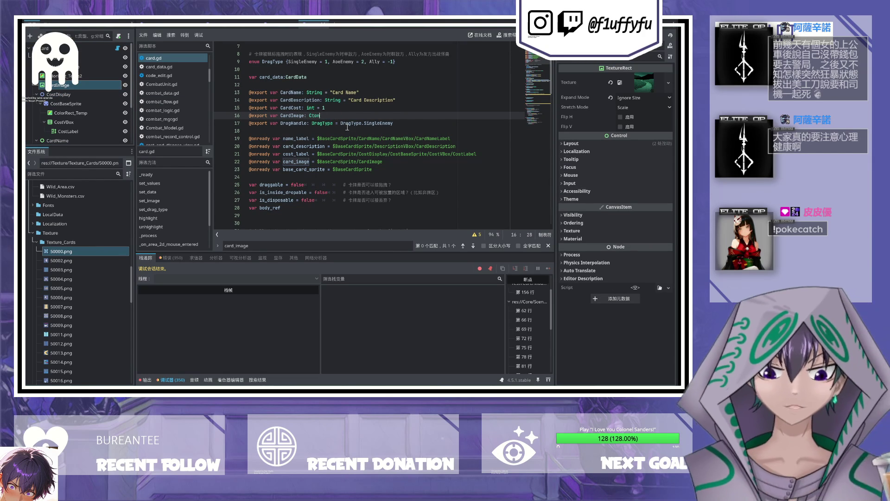
{"action": "key", "text": "BackSpace"}
{"action": "key", "text": "BackSpace"}
{"action": "key", "text": "BackSpace"}
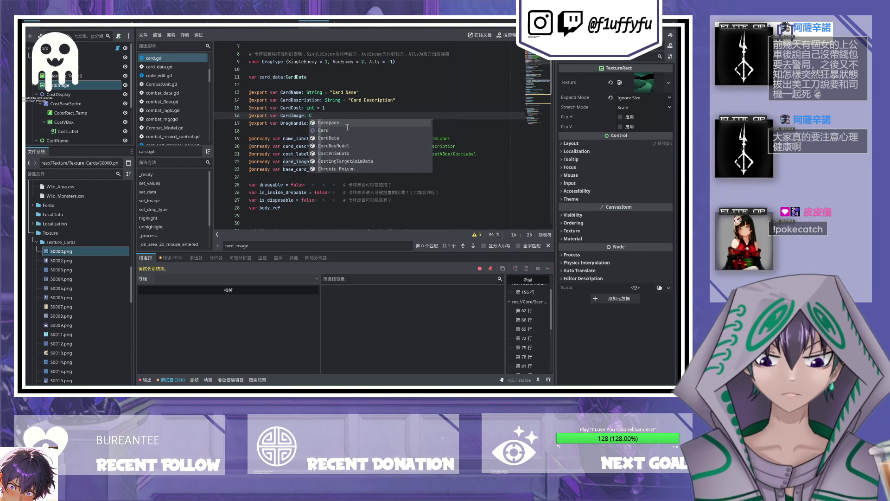
{"action": "type", "text": "ontrol"}
{"action": "key", "text": "ctrl+s"}
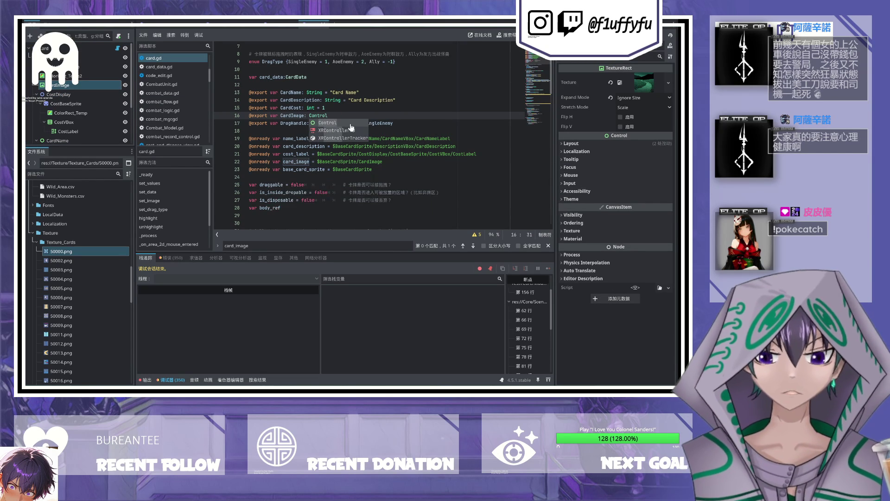
{"action": "key", "text": "Escape"}
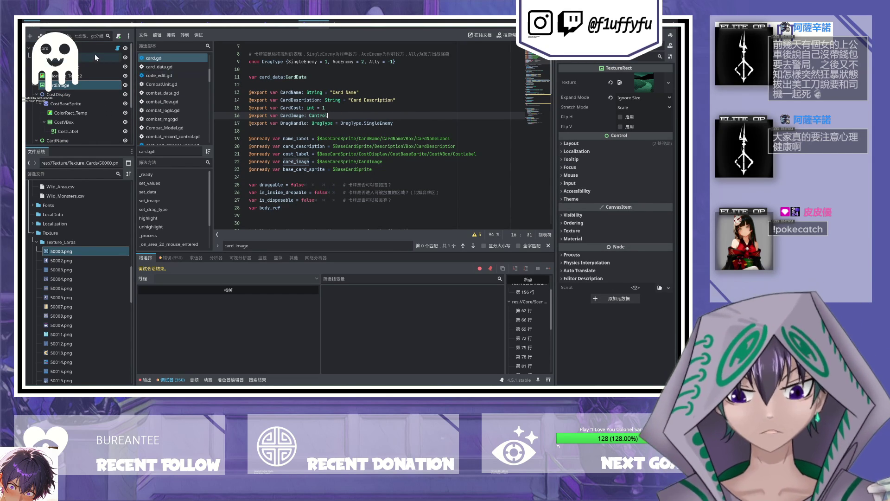
Step: Assign CardImage to the root Card's Card Image property and run the game
{"action": "left_click", "coordinate": [93, 48]}
{"action": "mouse_move", "coordinate": [93, 85]}
{"action": "left_mouse_down"}
{"action": "mouse_move", "coordinate": [467, 124]}
{"action": "mouse_move", "coordinate": [647, 106]}
{"action": "left_mouse_up"}
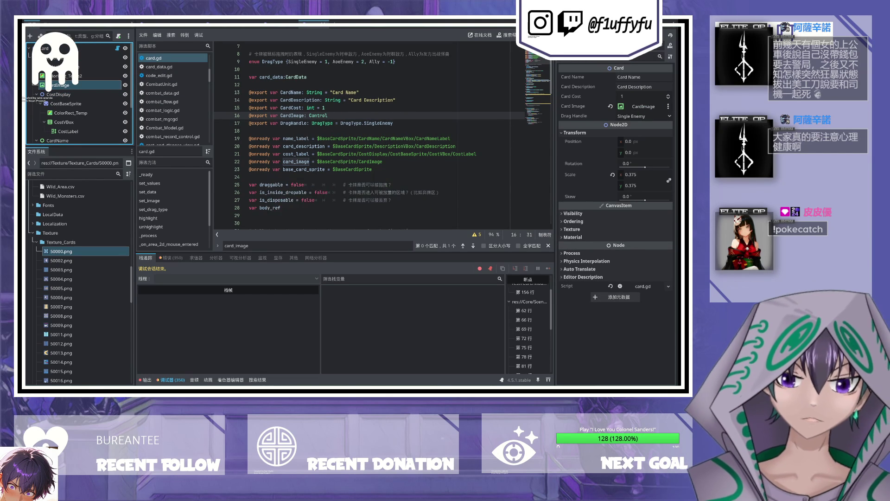
{"action": "key", "text": "F5"}
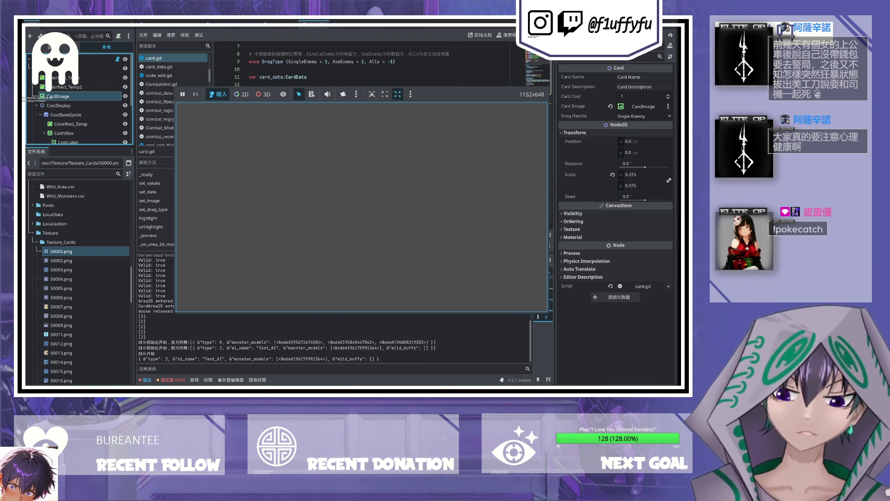
Step: Press Continue (F12) four times to resume past each debugger breakpoint
{"action": "key", "text": "F12"}
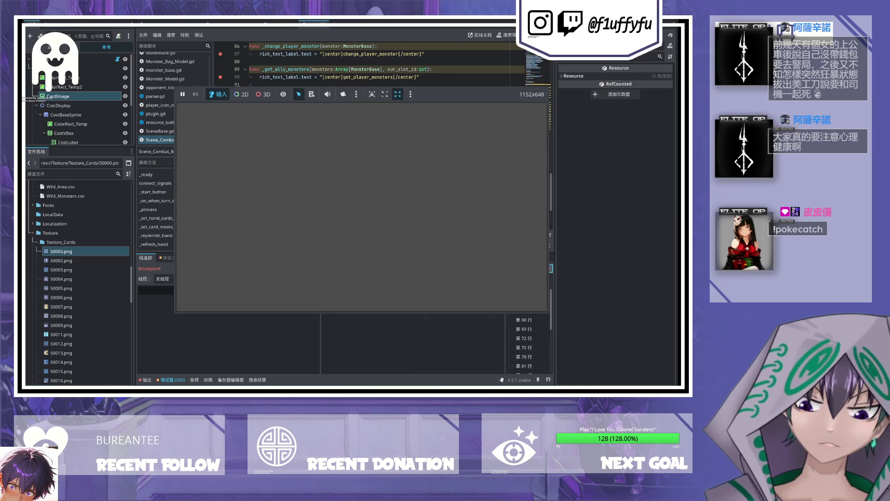
{"action": "key", "text": "F12"}
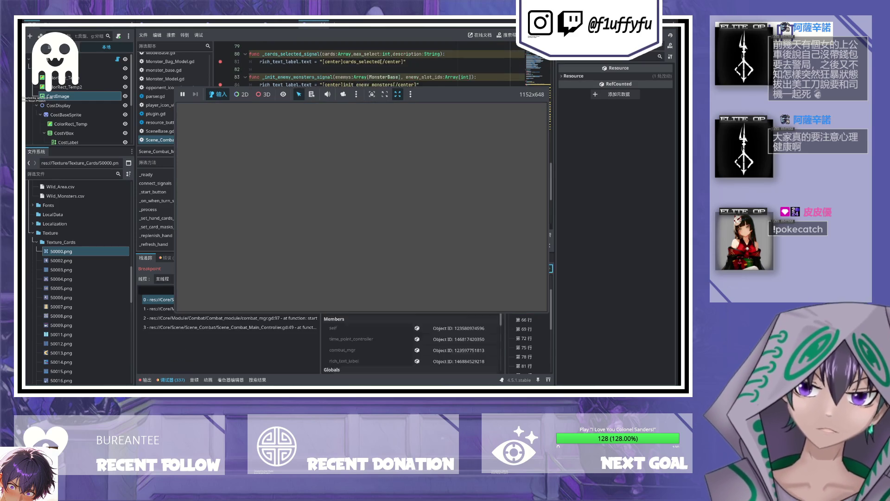
{"action": "key", "text": "F12"}
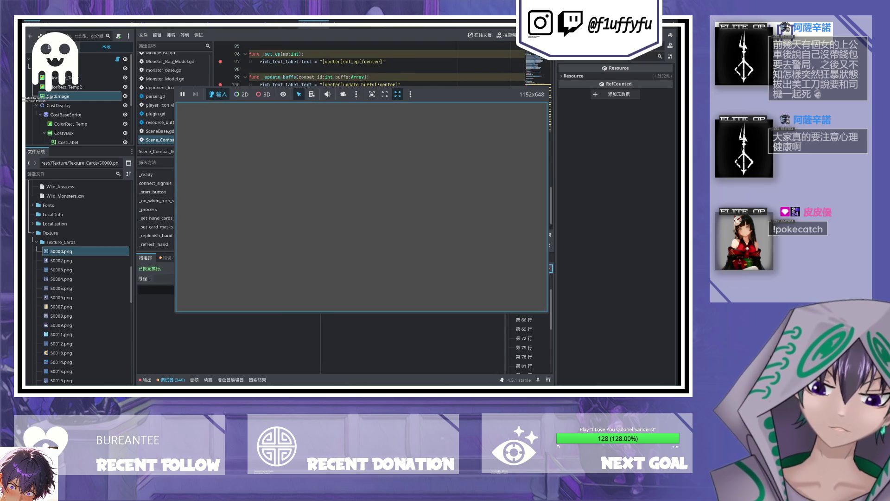
{"action": "key", "text": "F12"}
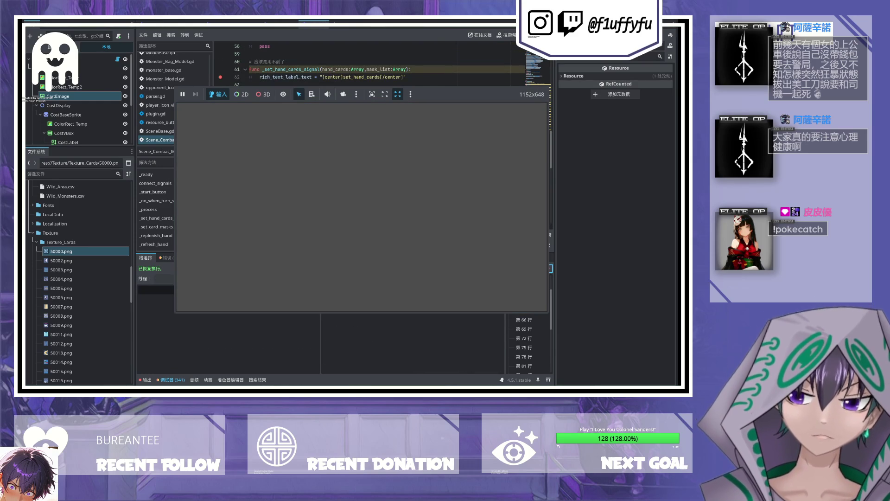
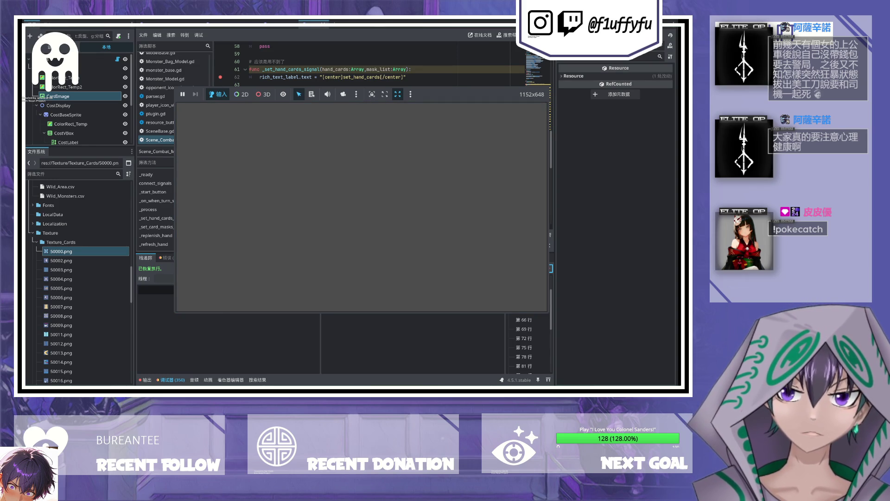
Step: Aim a card at the monsters, play the orange card, then stop the running game
{"action": "key", "text": "F8"}
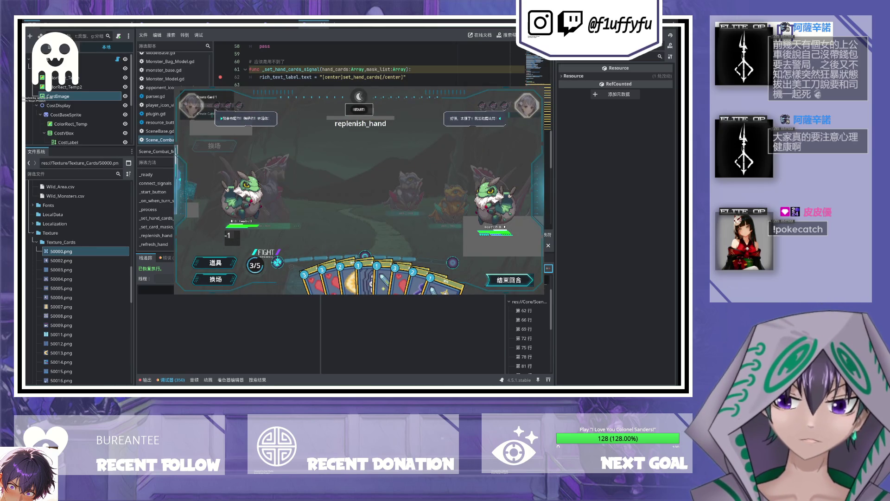
{"action": "mouse_move", "coordinate": [393, 274]}
{"action": "left_mouse_down"}
{"action": "mouse_move", "coordinate": [499, 199]}
{"action": "mouse_move", "coordinate": [242, 194]}
{"action": "mouse_move", "coordinate": [328, 286]}
{"action": "left_mouse_up"}
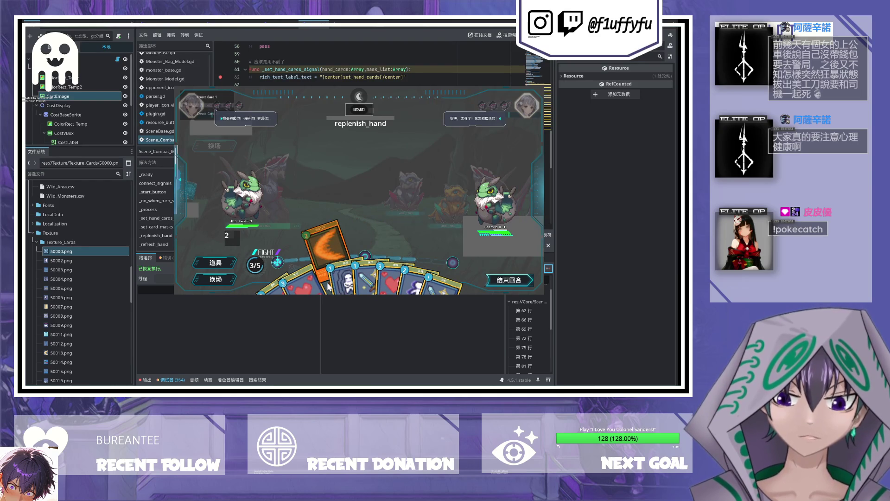
{"action": "left_click", "coordinate": [328, 286]}
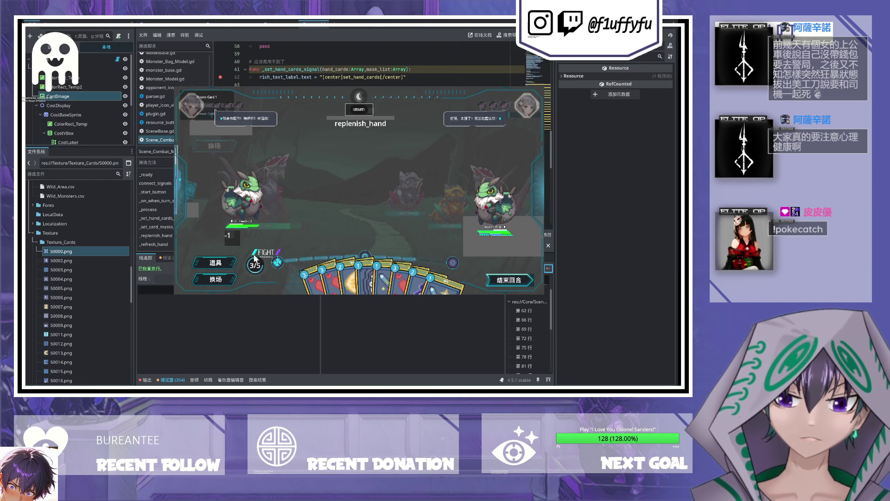
{"action": "key", "text": "F8"}
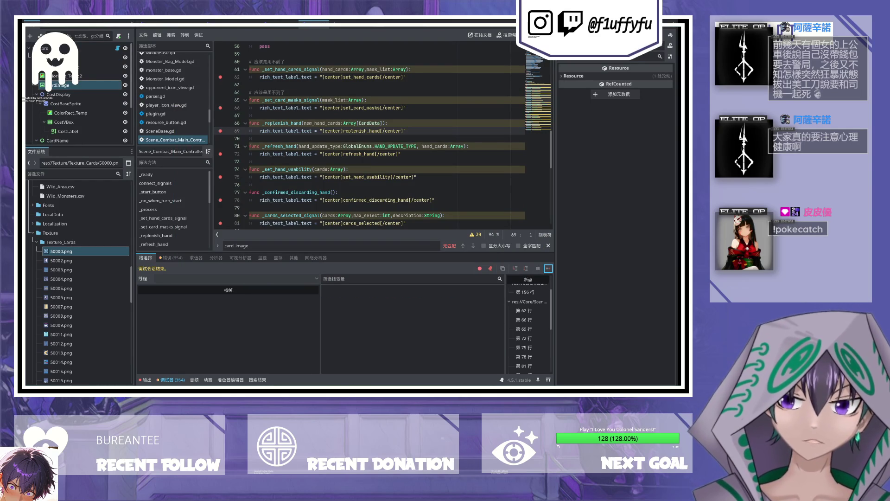
{"action": "left_click", "coordinate": [325, 26]}
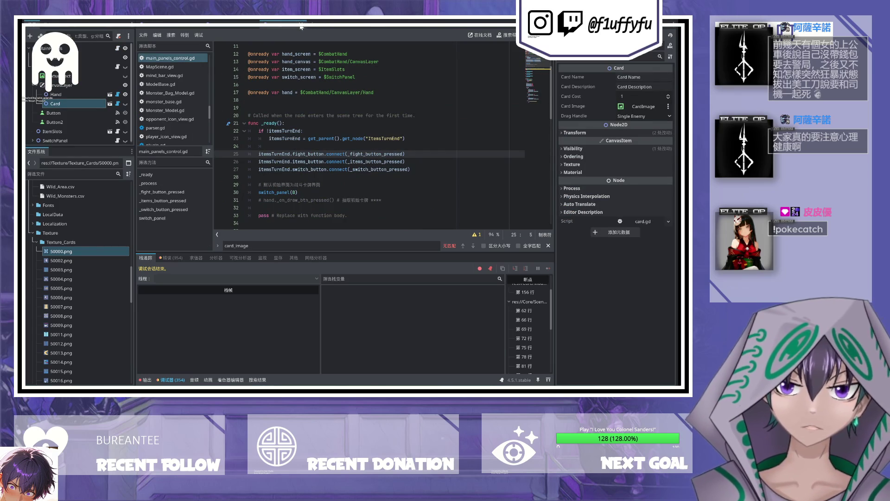
Step: Switch to the combat scene and inspect the OpponentInformation, ItemsTurnEnd and mind bar nodes
{"action": "left_click", "coordinate": [297, 26]}
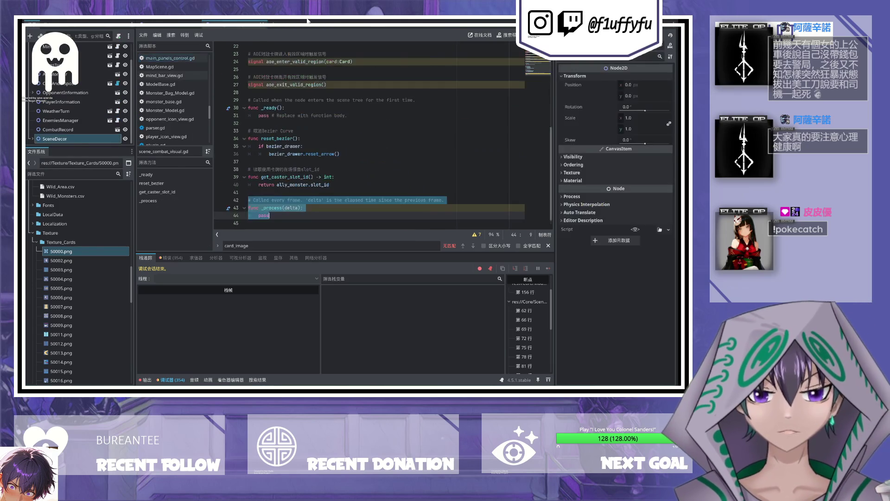
{"action": "left_click", "coordinate": [307, 21]}
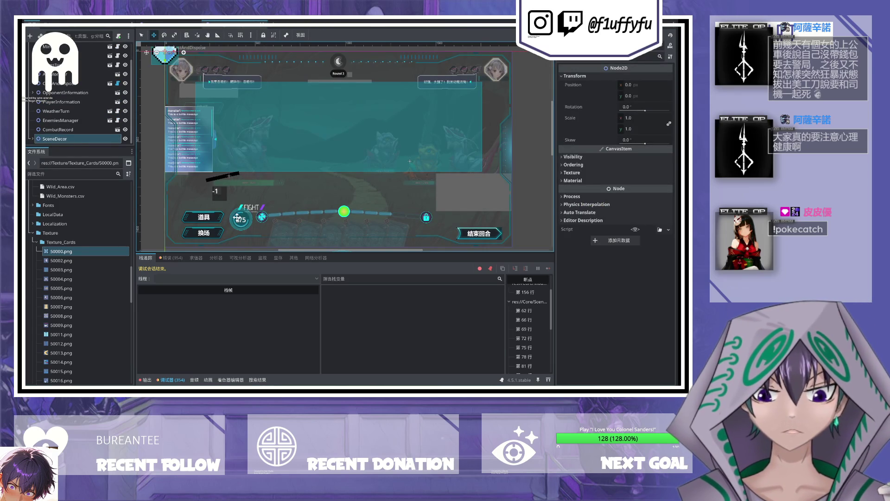
{"action": "scroll", "coordinate": [237, 218], "scroll_direction": "up", "scroll_amount": 5}
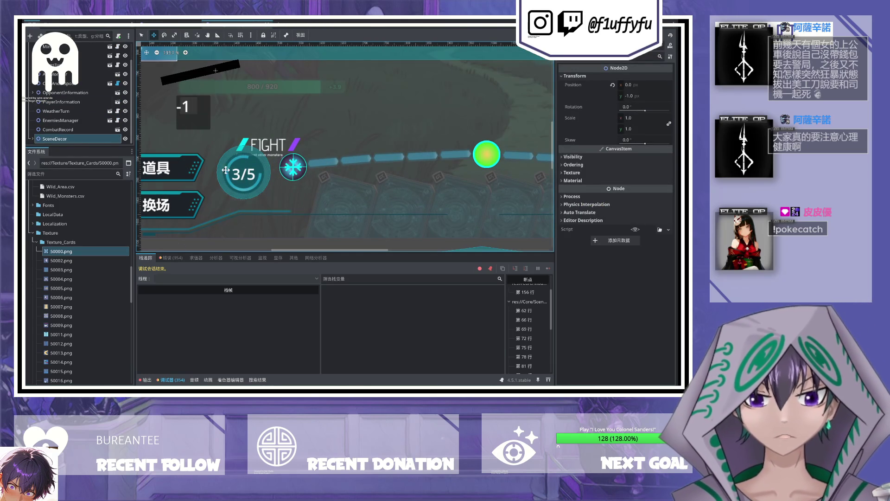
{"action": "left_click", "coordinate": [64, 121]}
{"action": "left_click", "coordinate": [67, 139]}
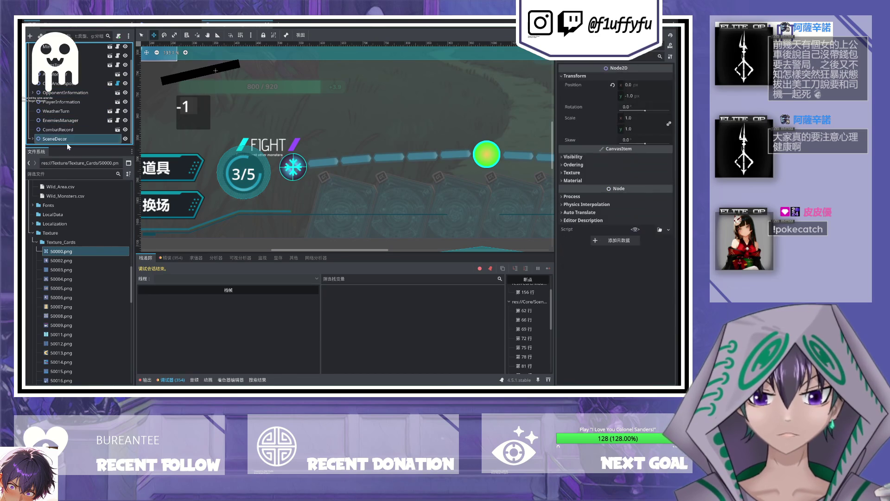
{"action": "left_click", "coordinate": [59, 94]}
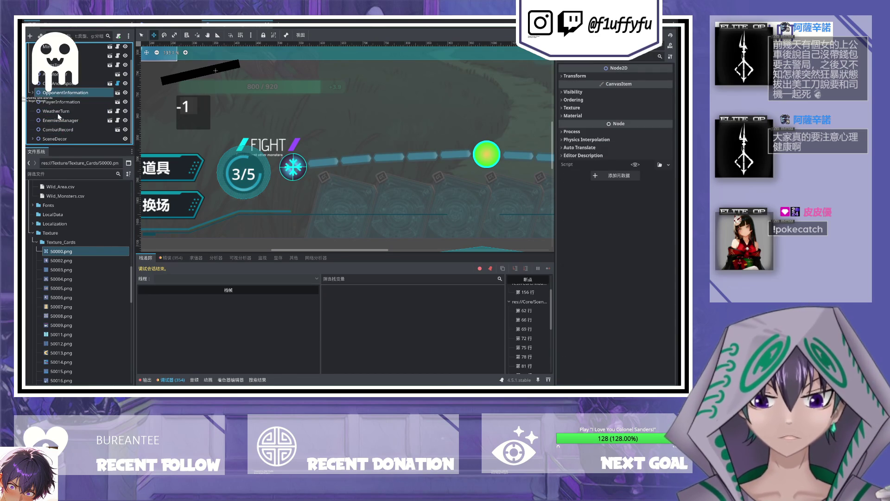
{"action": "left_click", "coordinate": [60, 65]}
{"action": "scroll", "coordinate": [84, 103], "scroll_direction": "up", "scroll_amount": 2}
{"action": "left_click", "coordinate": [64, 94]}
{"action": "left_click", "coordinate": [52, 82]}
{"action": "left_click", "coordinate": [65, 66]}
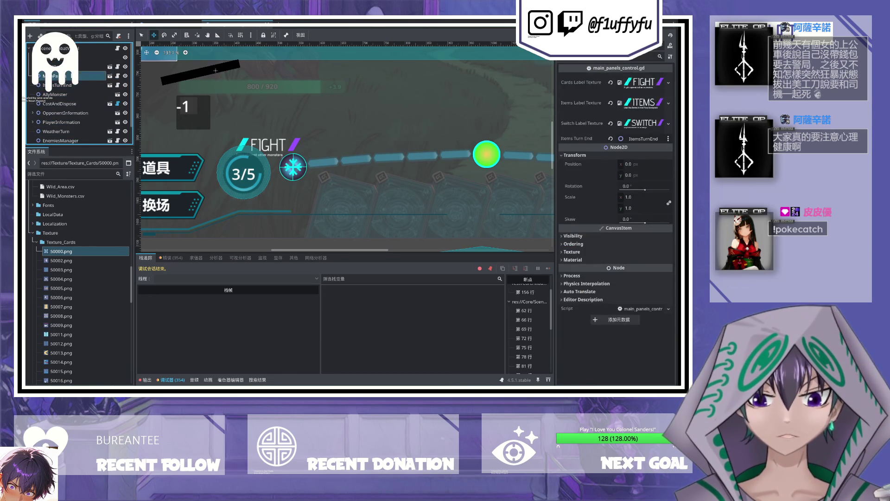
{"action": "double_click", "coordinate": [65, 67]}
{"action": "scroll", "coordinate": [289, 155], "scroll_direction": "down", "scroll_amount": 3}
{"action": "scroll", "coordinate": [289, 155], "scroll_direction": "up", "scroll_amount": 3}
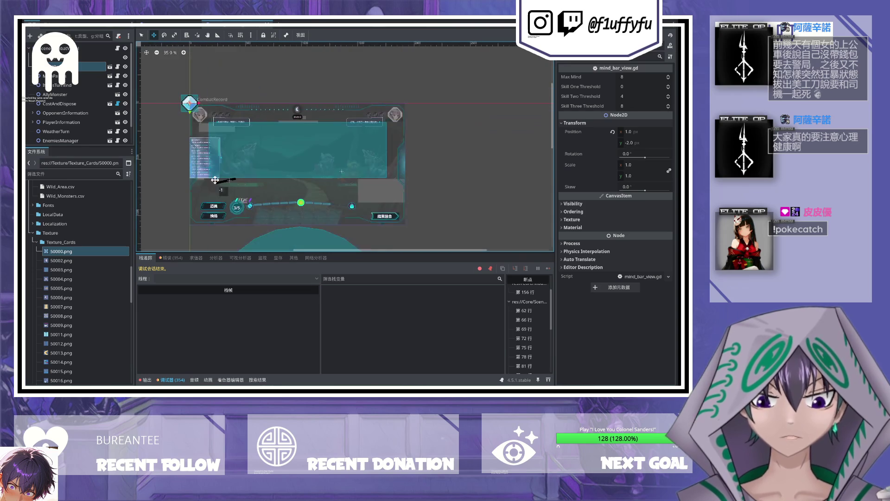
Step: Expand PlayerInformation, inspect CombatRecord, SceneDecor and the items turn end node, then collapse it
{"action": "left_click", "coordinate": [77, 125]}
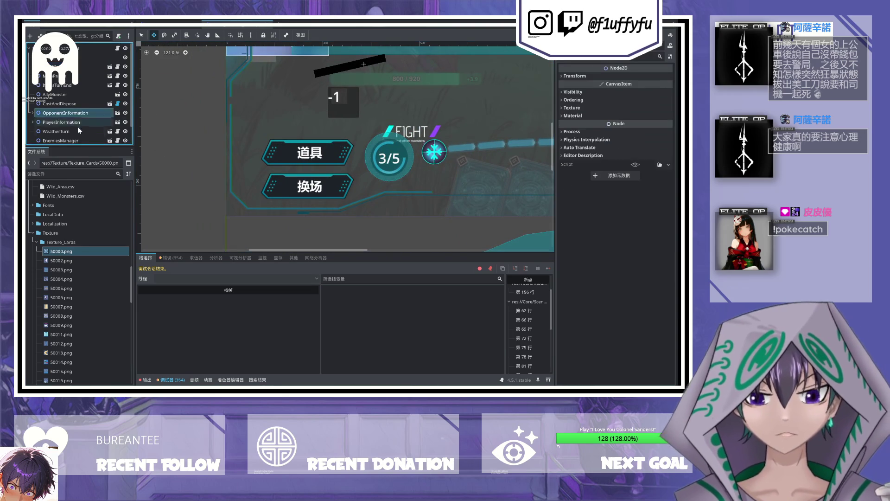
{"action": "scroll", "coordinate": [79, 128], "scroll_direction": "down", "scroll_amount": 1}
{"action": "left_click", "coordinate": [34, 102]}
{"action": "scroll", "coordinate": [70, 115], "scroll_direction": "down", "scroll_amount": 4}
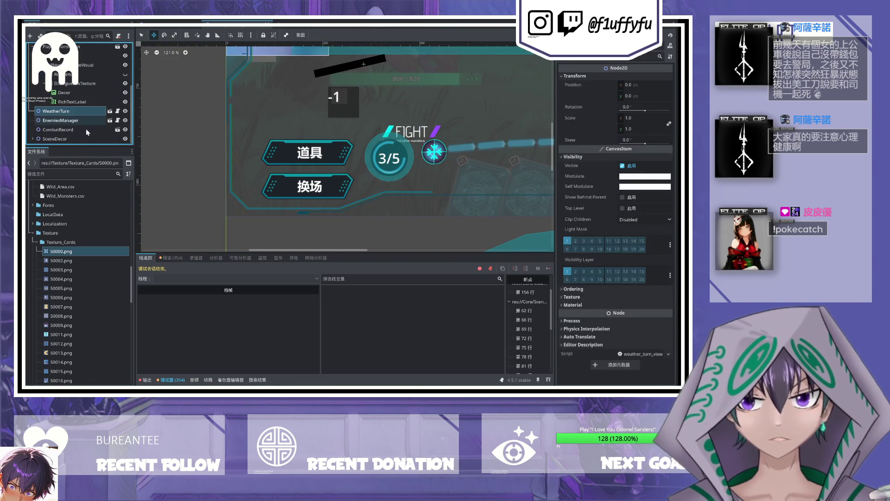
{"action": "scroll", "coordinate": [79, 125], "scroll_direction": "down", "scroll_amount": 2}
{"action": "left_click", "coordinate": [63, 130]}
{"action": "left_click", "coordinate": [62, 139]}
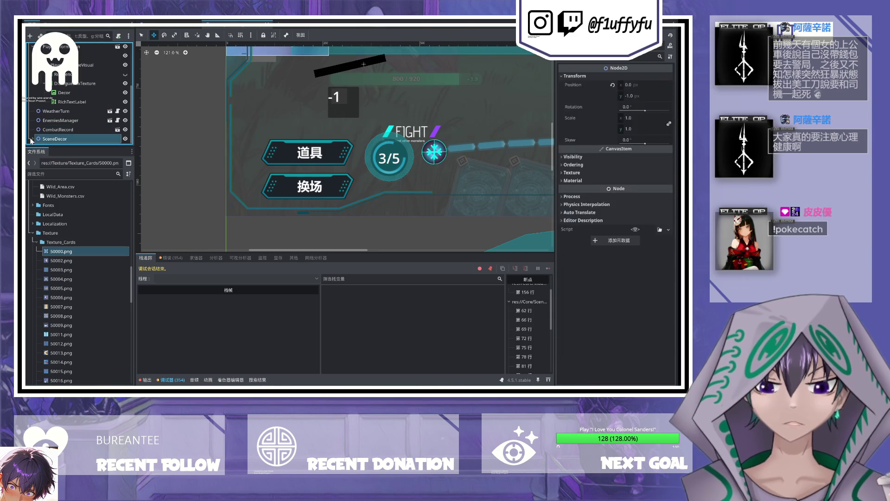
{"action": "scroll", "coordinate": [53, 81], "scroll_direction": "up", "scroll_amount": 5}
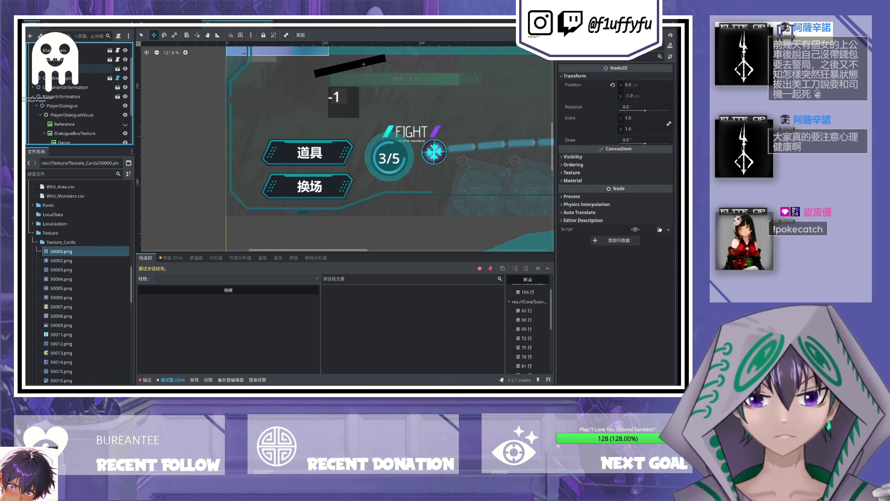
{"action": "left_click", "coordinate": [95, 59]}
{"action": "scroll", "coordinate": [99, 88], "scroll_direction": "up", "scroll_amount": 1}
{"action": "scroll", "coordinate": [99, 91], "scroll_direction": "up", "scroll_amount": 1}
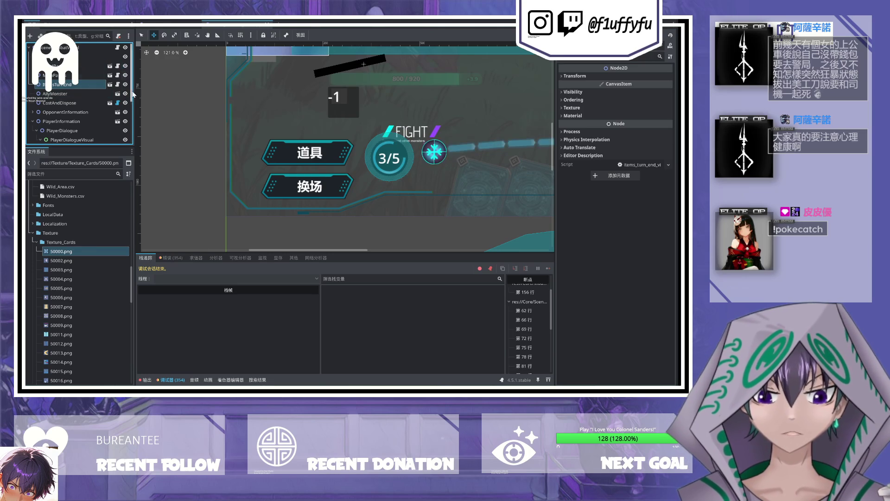
{"action": "left_click", "coordinate": [33, 122]}
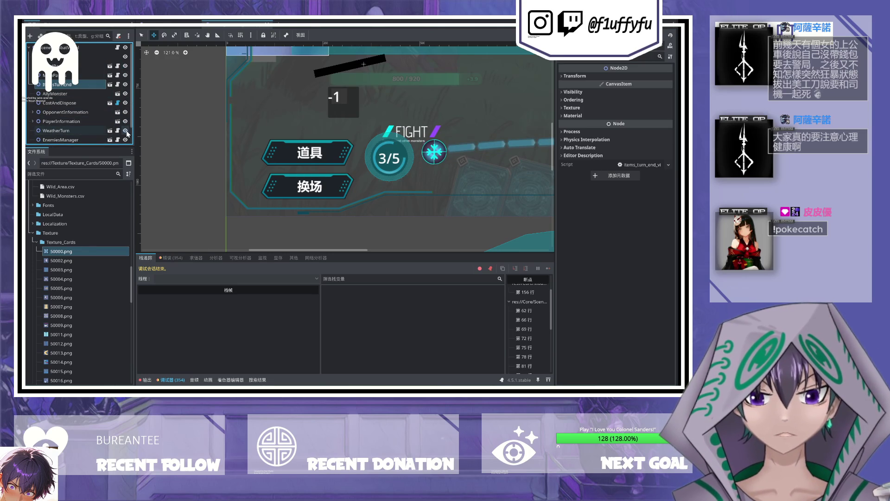
Step: Toggle CostAndDispose's visibility to confirm it is the 3/5 counter, then open its scene
{"action": "scroll", "coordinate": [126, 136], "scroll_direction": "down", "scroll_amount": 1}
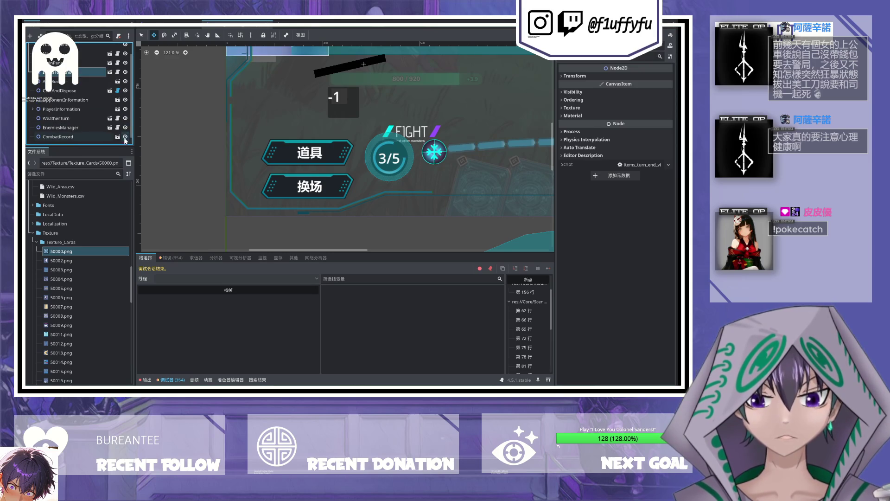
{"action": "scroll", "coordinate": [123, 138], "scroll_direction": "down", "scroll_amount": 1}
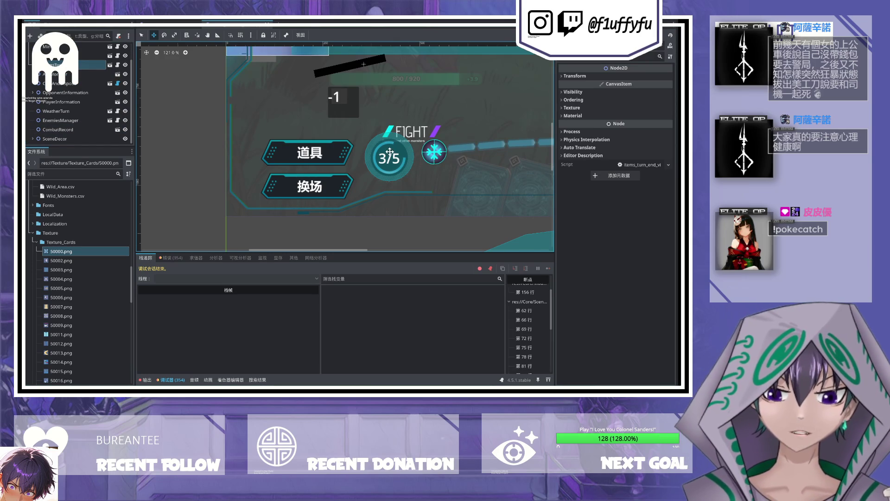
{"action": "scroll", "coordinate": [384, 155], "scroll_direction": "down", "scroll_amount": 2}
{"action": "scroll", "coordinate": [192, 105], "scroll_direction": "up", "scroll_amount": 5}
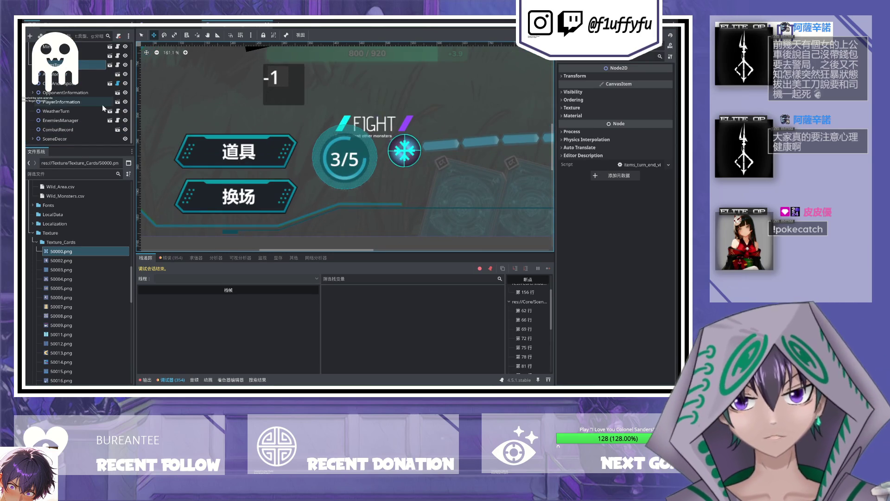
{"action": "left_click", "coordinate": [126, 83]}
{"action": "left_click", "coordinate": [125, 84]}
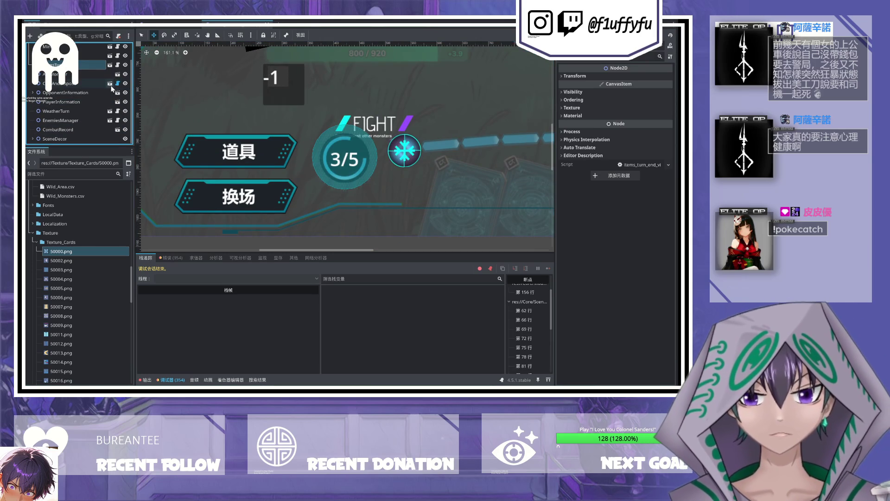
{"action": "left_click", "coordinate": [110, 84]}
{"action": "scroll", "coordinate": [289, 144], "scroll_direction": "down", "scroll_amount": 6}
{"action": "scroll", "coordinate": [259, 176], "scroll_direction": "up", "scroll_amount": 4}
{"action": "scroll", "coordinate": [252, 139], "scroll_direction": "up", "scroll_amount": 5}
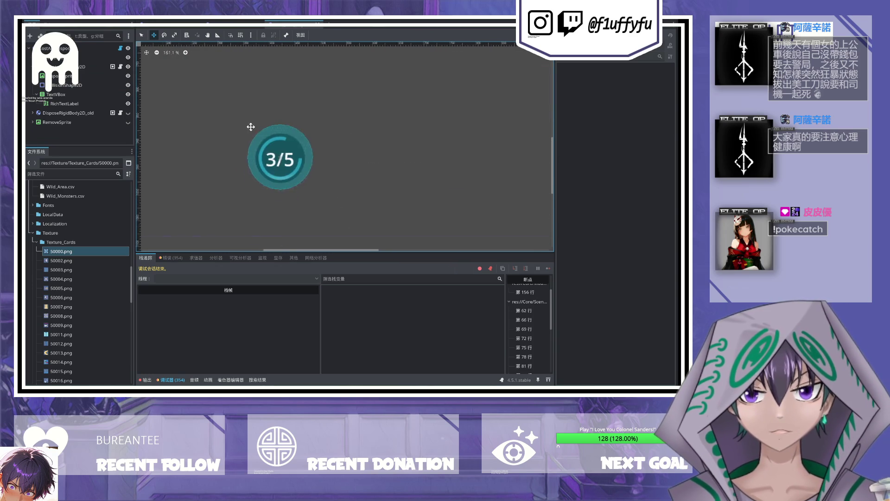
Step: Inspect TextVBox and its 3/5 RichTextLabel, then open the root's cost_and_dispose_view.gd script
{"action": "scroll", "coordinate": [251, 139], "scroll_direction": "up", "scroll_amount": 2}
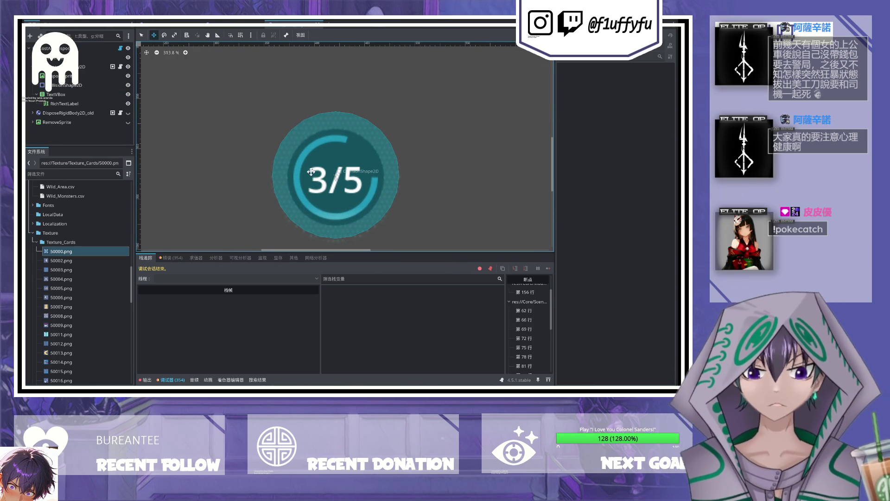
{"action": "left_click", "coordinate": [99, 94]}
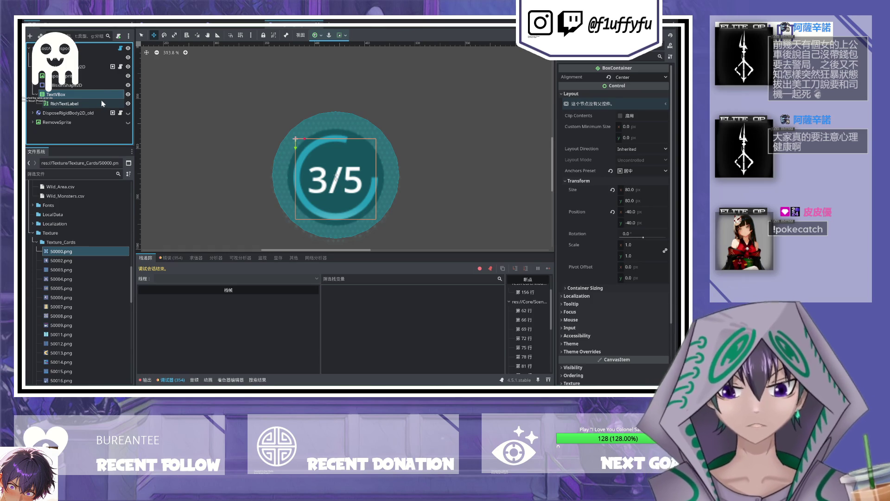
{"action": "left_click", "coordinate": [102, 103]}
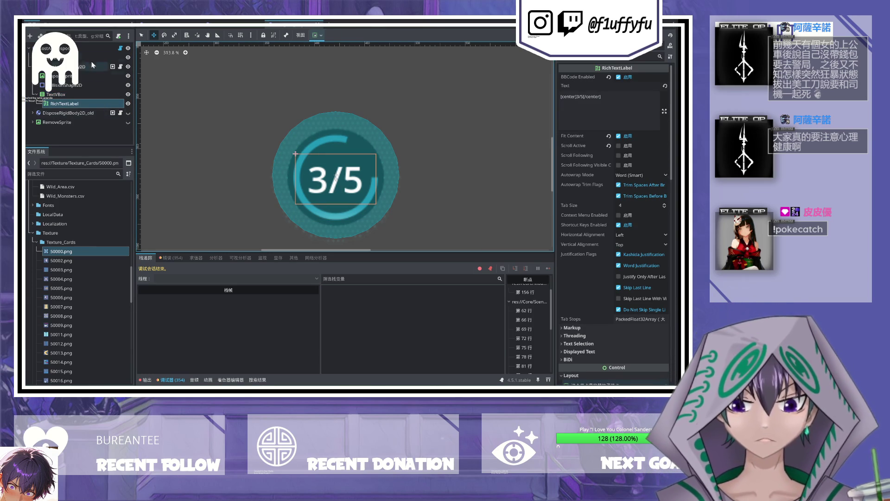
{"action": "left_click", "coordinate": [121, 48]}
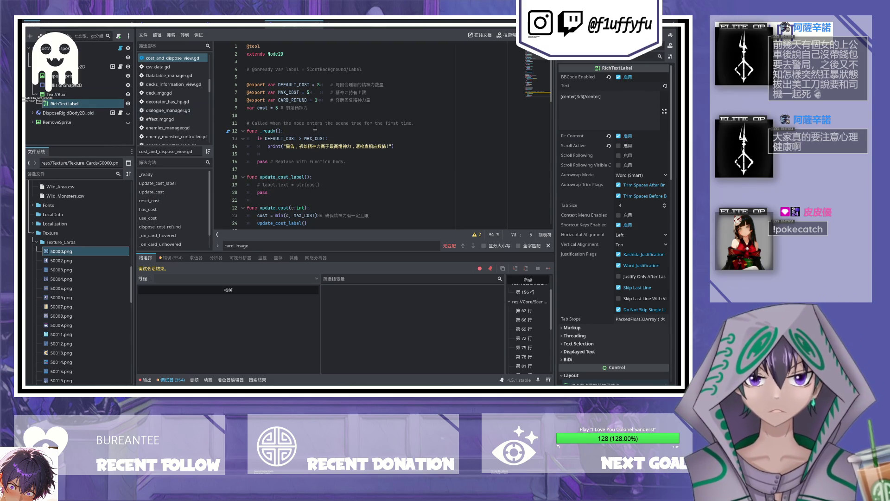
Step: Replace the commented-out label line with a dragged-in RichTextLabel node reference
{"action": "mouse_move", "coordinate": [387, 69]}
{"action": "left_mouse_down"}
{"action": "mouse_move", "coordinate": [202, 48]}
{"action": "mouse_move", "coordinate": [189, 68]}
{"action": "left_mouse_up"}
{"action": "key", "text": "BackSpace"}
{"action": "key", "text": "BackSpace"}
{"action": "key", "text": "BackSpace"}
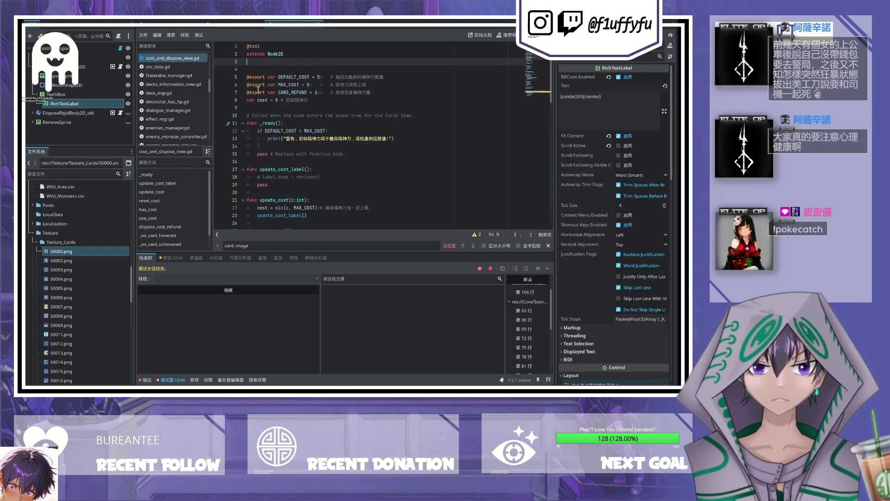
{"action": "mouse_move", "coordinate": [65, 103]}
{"action": "left_mouse_down"}
{"action": "mouse_move", "coordinate": [278, 130]}
{"action": "mouse_move", "coordinate": [282, 99]}
{"action": "left_mouse_up"}
{"action": "left_click", "coordinate": [332, 91]}
{"action": "key", "text": "Return"}
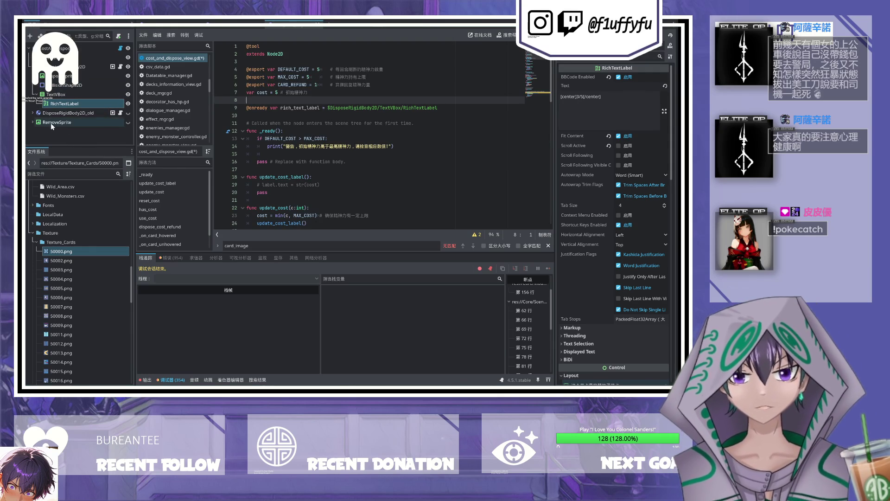
Step: Hide the DisposeRigidBody2D_old and RemoveSprite nodes and save the scene
{"action": "key", "text": "ctrl+F1"}
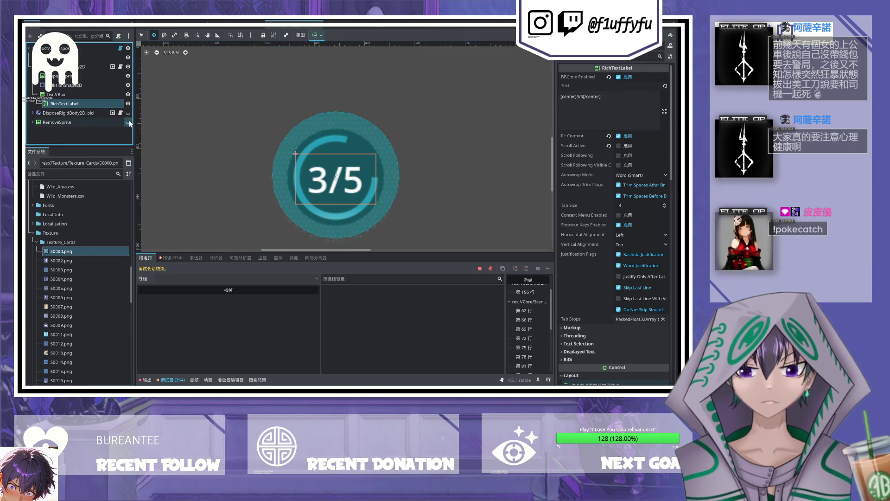
{"action": "scroll", "coordinate": [405, 148], "scroll_direction": "down", "scroll_amount": 4}
{"action": "left_click_drag", "start_coordinate": [404, 147], "coordinate": [227, 201]}
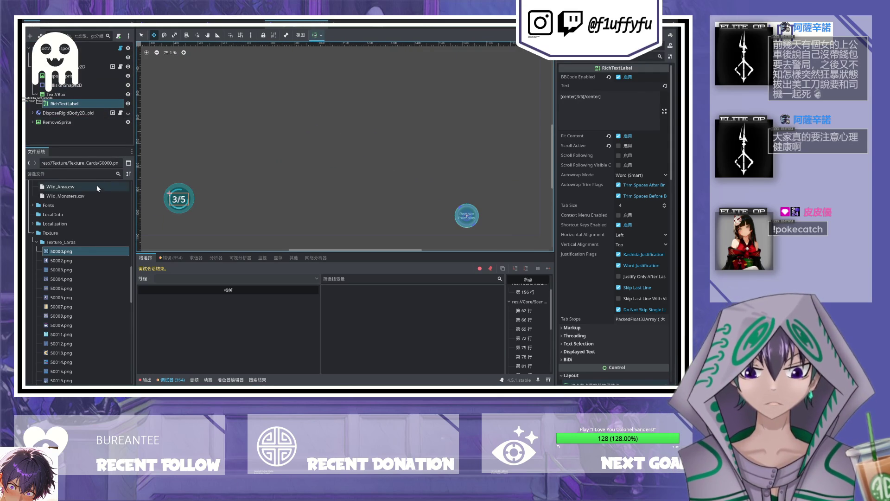
{"action": "left_click", "coordinate": [128, 114]}
{"action": "left_click", "coordinate": [128, 114]}
{"action": "left_click", "coordinate": [128, 113]}
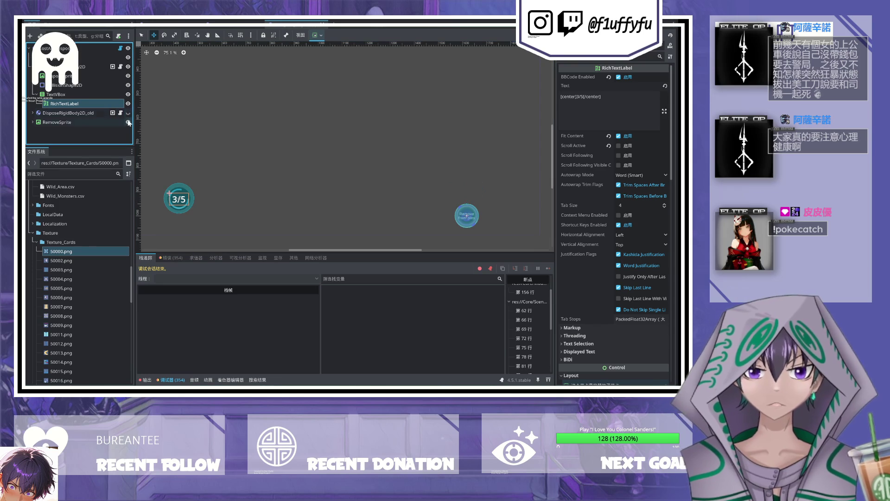
{"action": "left_click", "coordinate": [128, 122]}
{"action": "scroll", "coordinate": [254, 137], "scroll_direction": "up", "scroll_amount": 5}
{"action": "key", "text": "ctrl+s"}
Step: Rename the rich_text_label variable to cost_label in the script and save
{"action": "left_click", "coordinate": [326, 21]}
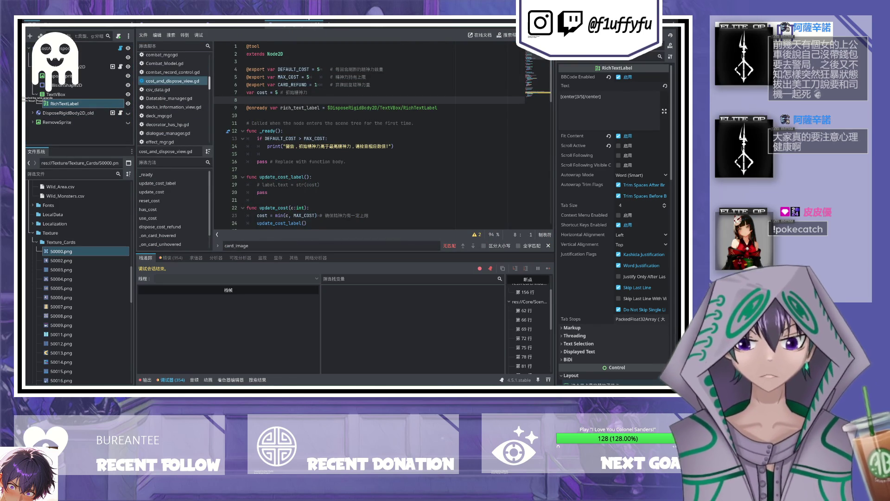
{"action": "left_click", "coordinate": [274, 22]}
{"action": "scroll", "coordinate": [284, 155], "scroll_direction": "up", "scroll_amount": 10}
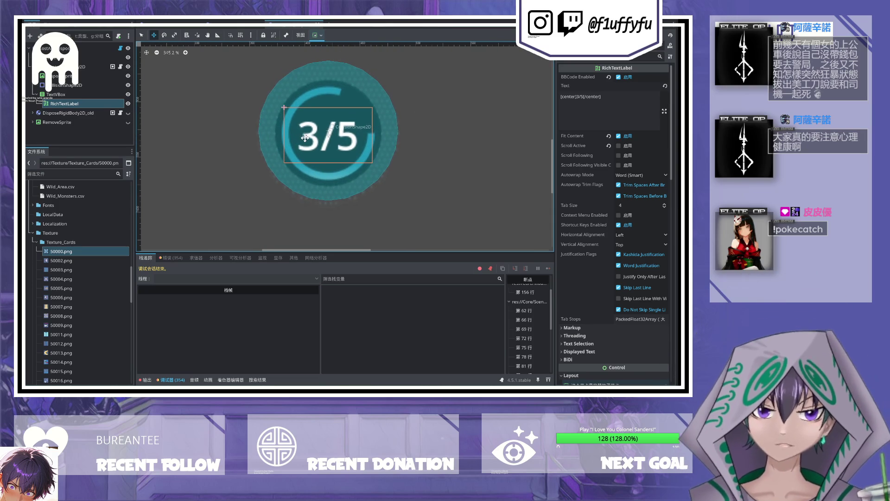
{"action": "left_click", "coordinate": [120, 48]}
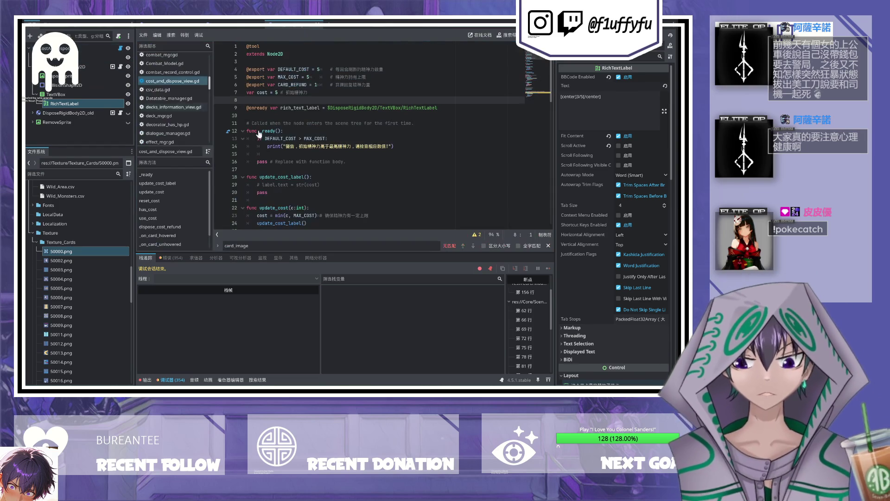
{"action": "double_click", "coordinate": [310, 107]}
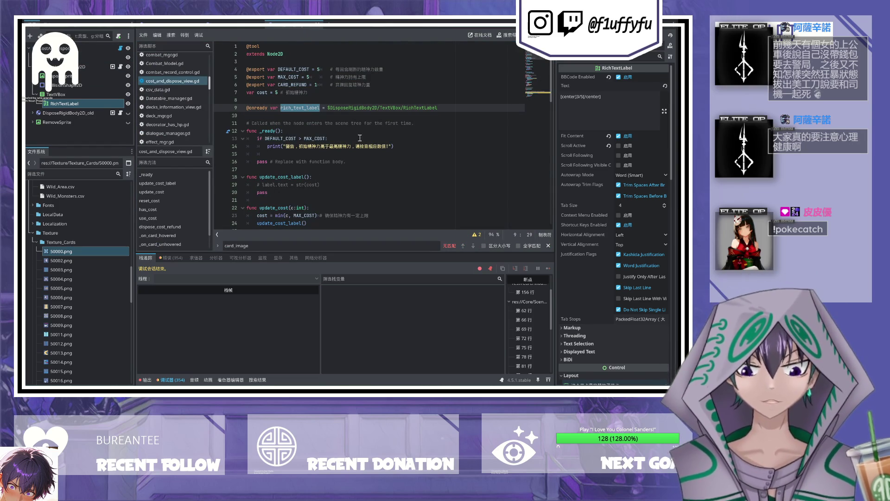
{"action": "left_click", "coordinate": [281, 107]}
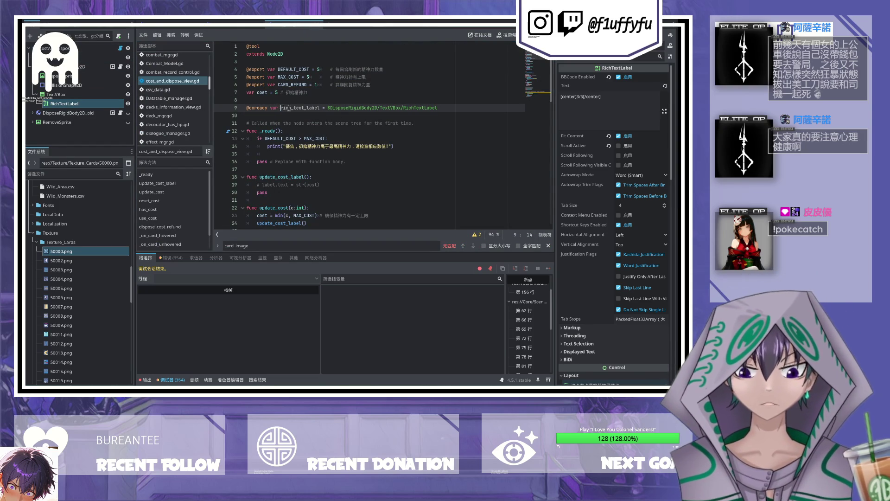
{"action": "left_click", "coordinate": [304, 107], "text": "shift"}
{"action": "type", "text": "cost"}
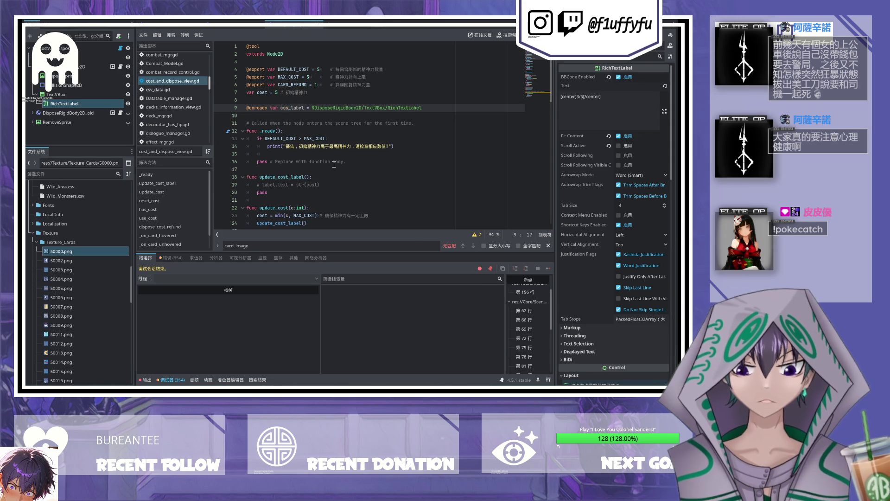
{"action": "key", "text": "ctrl+s"}
Step: Uncomment the label text assignment in update_cost_label and point it at cost_label
{"action": "double_click", "coordinate": [299, 107]}
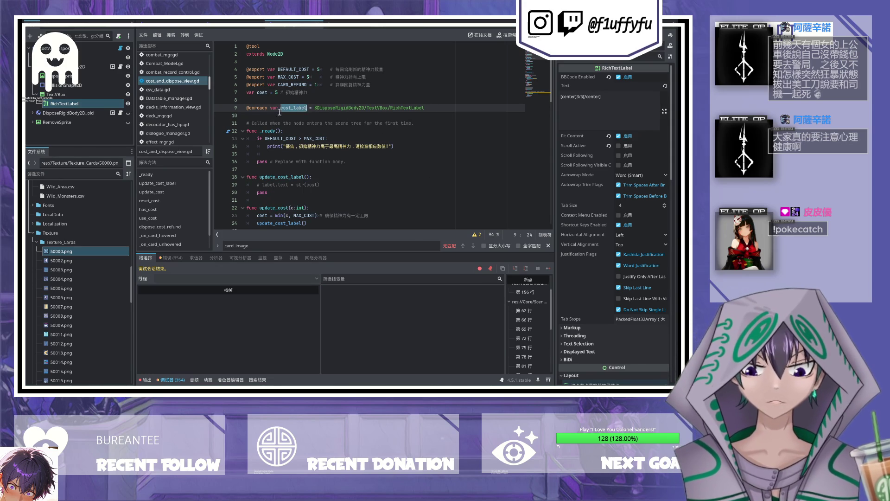
{"action": "scroll", "coordinate": [350, 153], "scroll_direction": "down", "scroll_amount": 3}
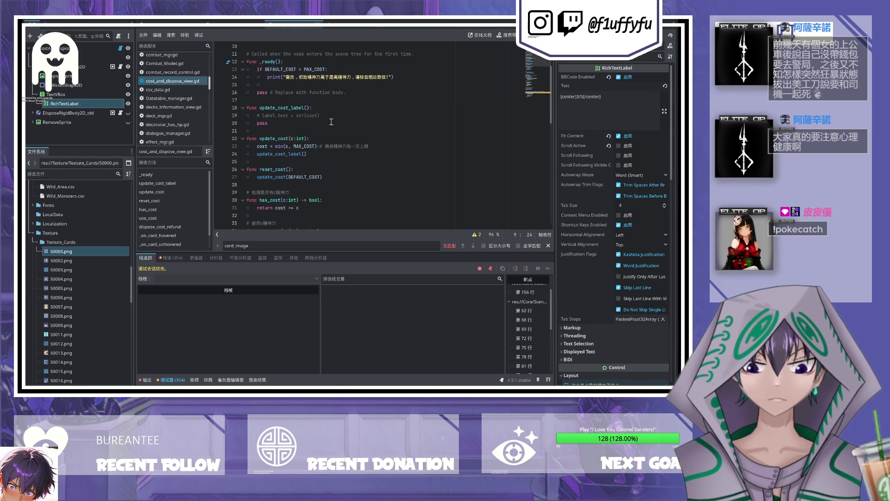
{"action": "double_click", "coordinate": [268, 115]}
{"action": "key", "text": "ctrl+k"}
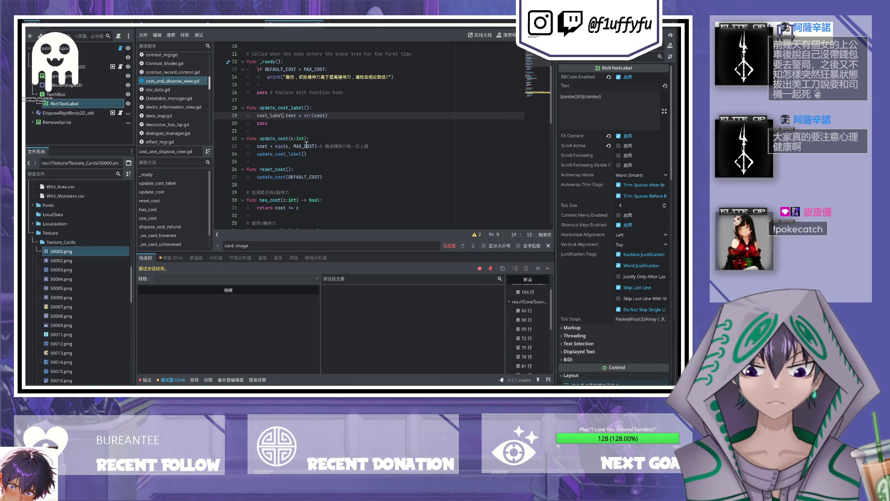
{"action": "key", "text": "ctrl+v"}
{"action": "key", "text": "ctrl+s"}
Step: Make the label text "[center]" + str(cost) + closing [/center] tag, and save
{"action": "left_click", "coordinate": [316, 116]}
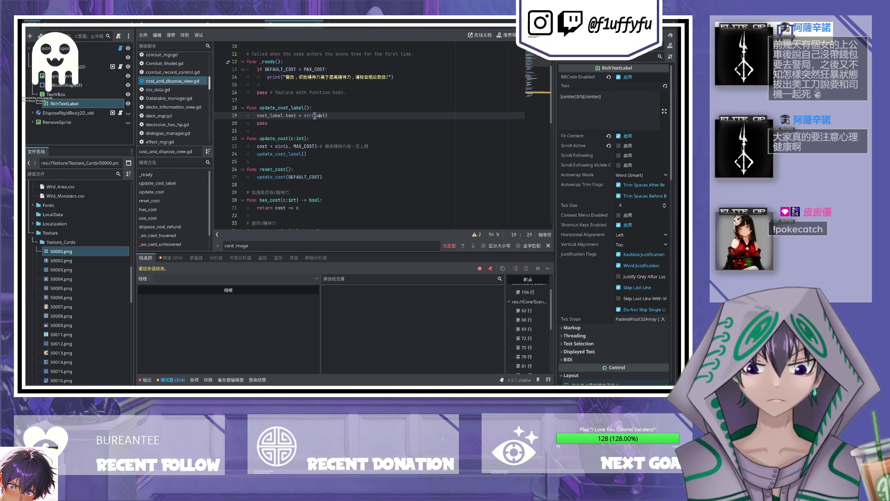
{"action": "type", "text": "\"[cos"}
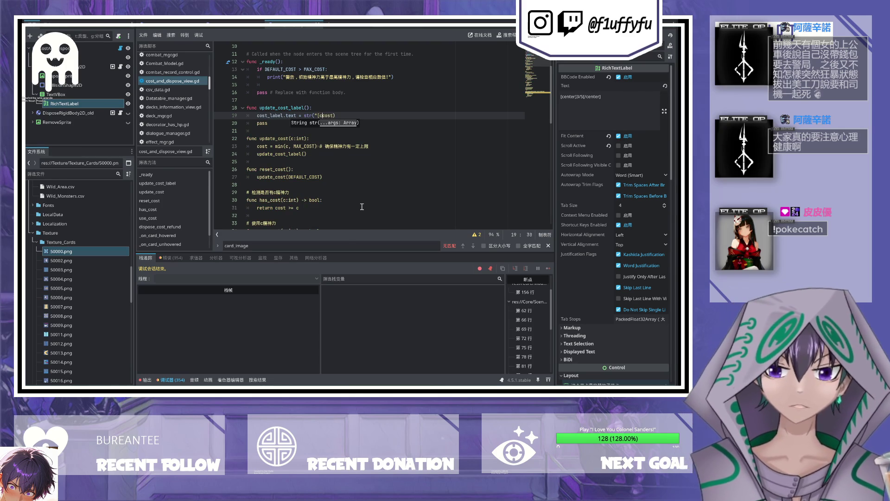
{"action": "key", "text": "BackSpace"}
{"action": "key", "text": "BackSpace"}
{"action": "type", "text": "enter]"}
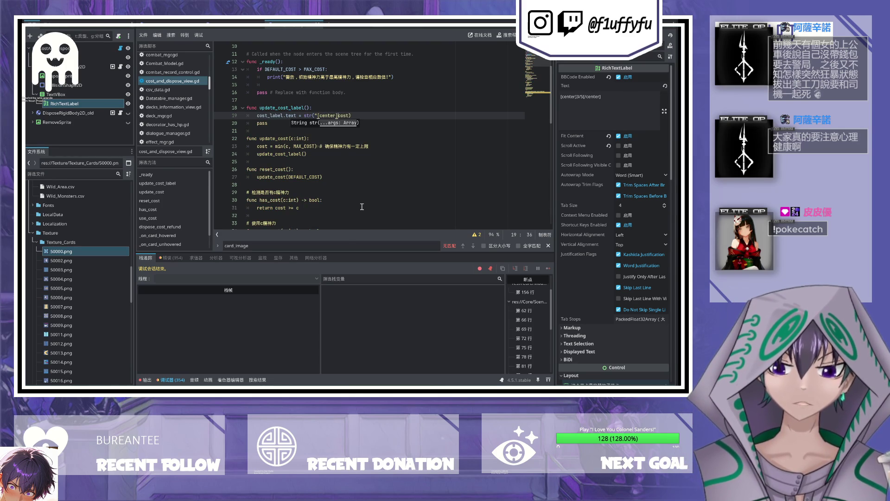
{"action": "type", "text": "\" +"}
{"action": "key", "text": "Right"}
{"action": "key", "text": "Right"}
{"action": "key", "text": "Left"}
{"action": "key", "text": "Left"}
{"action": "type", "text": "string("}
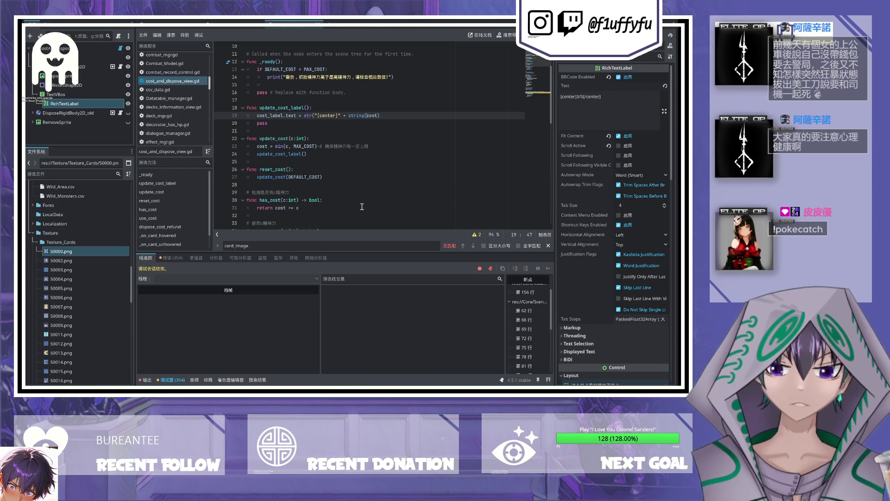
{"action": "key", "text": "BackSpace"}
{"action": "key", "text": "BackSpace"}
{"action": "key", "text": "BackSpace"}
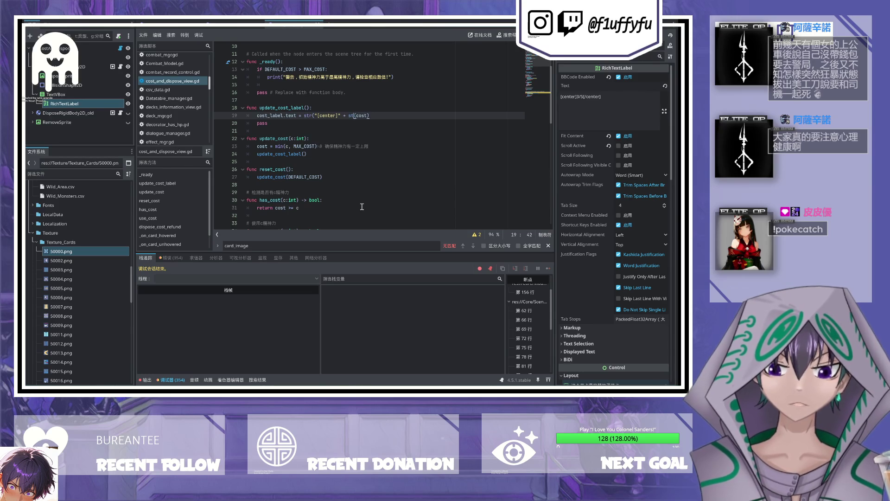
{"action": "type", "text": "r"}
{"action": "key", "text": "Right"}
{"action": "key", "text": "Right"}
{"action": "key", "text": "Right"}
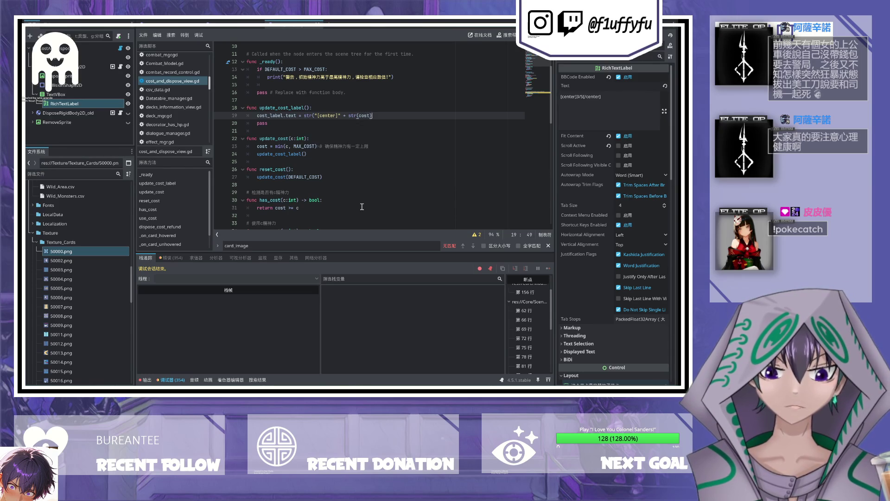
{"action": "type", "text": "[\\center"}
{"action": "key", "text": "Left"}
{"action": "key", "text": "Left"}
{"action": "key", "text": "Left"}
{"action": "key", "text": "BackSpace"}
{"action": "type", "text": "/"}
{"action": "key", "text": "Right"}
{"action": "key", "text": "Right"}
{"action": "key", "text": "Right"}
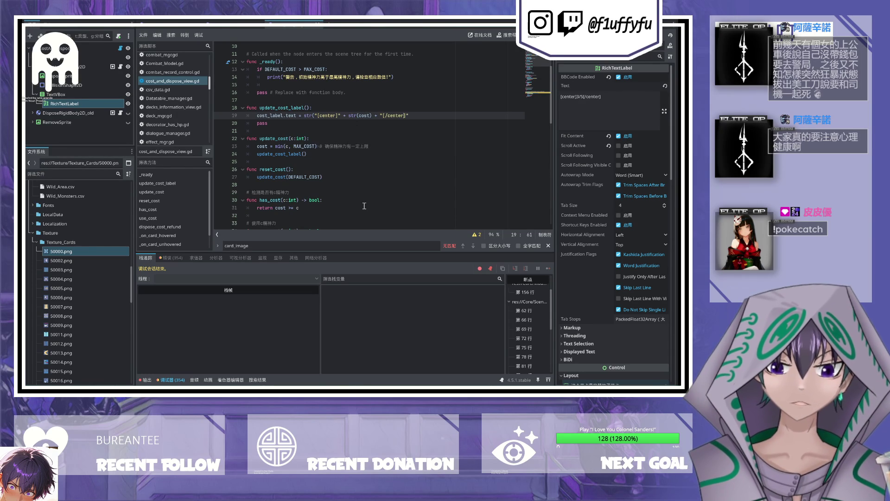
{"action": "type", "text": ")"}
{"action": "key", "text": "ctrl+s"}
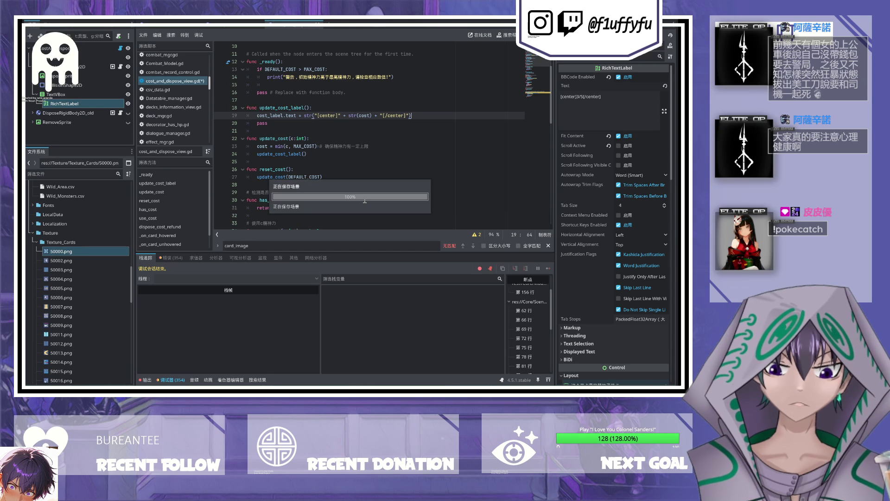
Step: Delete the leftover pass line and append + "/" + str(MAX_COST) after str(cost)
{"action": "left_click", "coordinate": [316, 126]}
{"action": "key", "text": "BackSpace"}
{"action": "key", "text": "BackSpace"}
{"action": "key", "text": "BackSpace"}
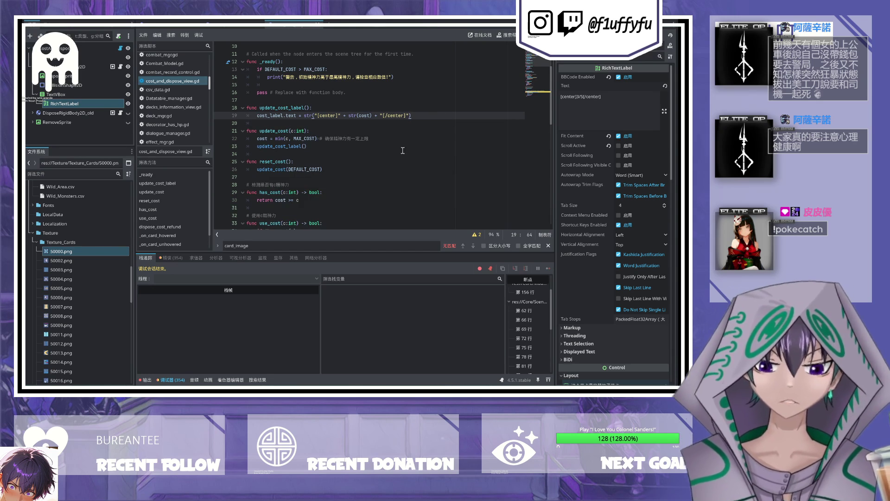
{"action": "left_click", "coordinate": [372, 115]}
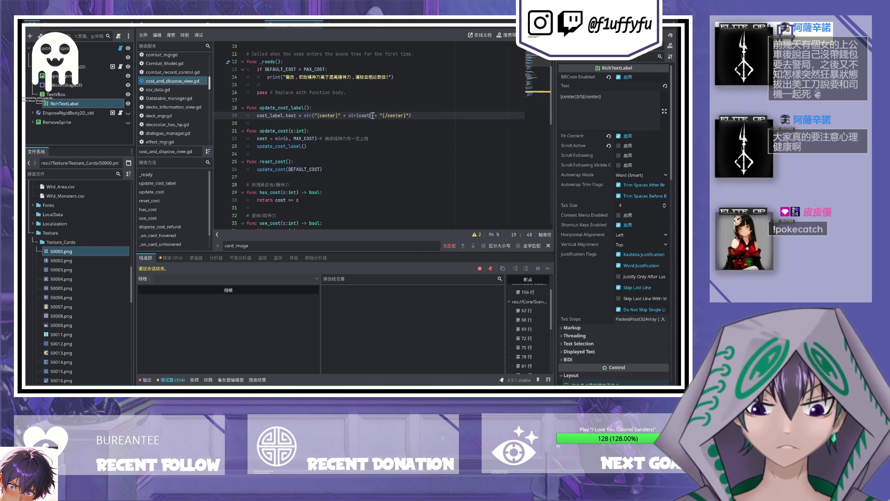
{"action": "type", "text": "+ "}
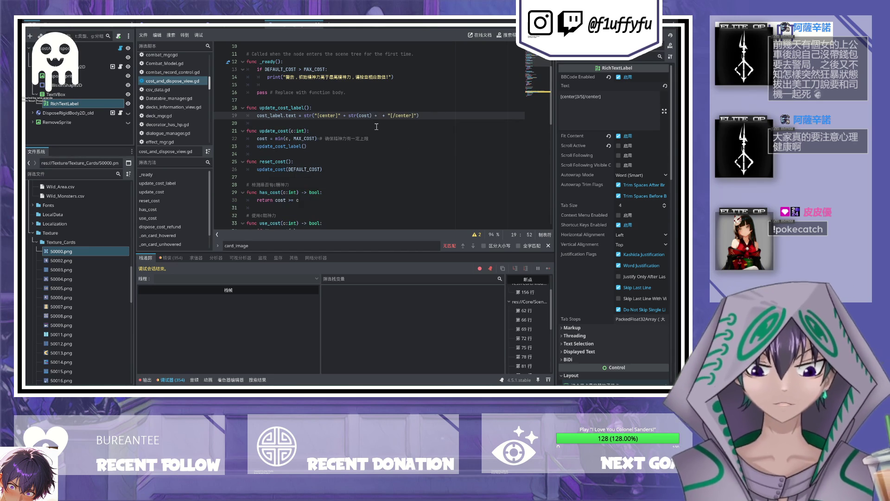
{"action": "type", "text": "\"/\" + stR"}
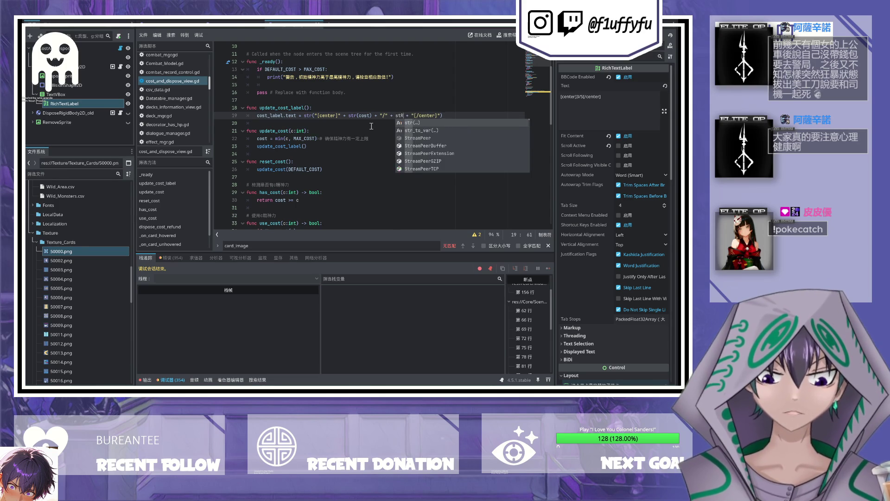
{"action": "type", "text": "(max"}
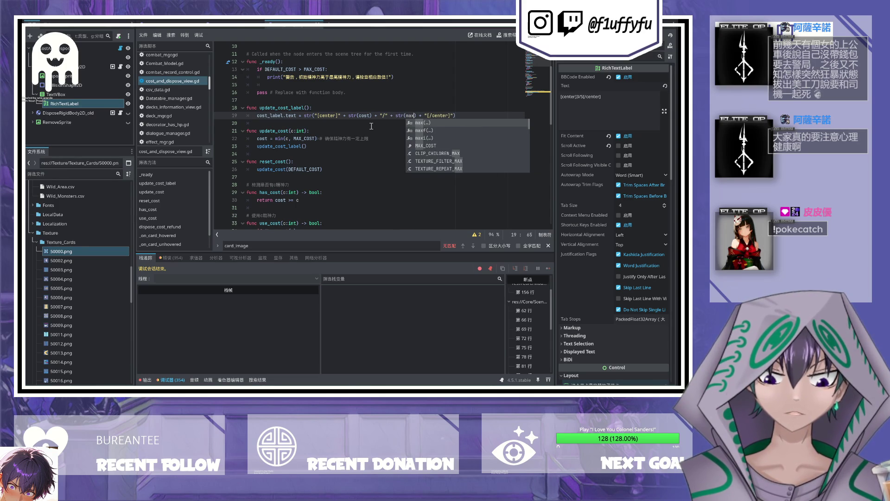
{"action": "scroll", "coordinate": [371, 126], "scroll_direction": "up", "scroll_amount": 3}
{"action": "key", "text": "BackSpace"}
{"action": "key", "text": "BackSpace"}
{"action": "key", "text": "BackSpace"}
{"action": "type", "text": "MAX_"}
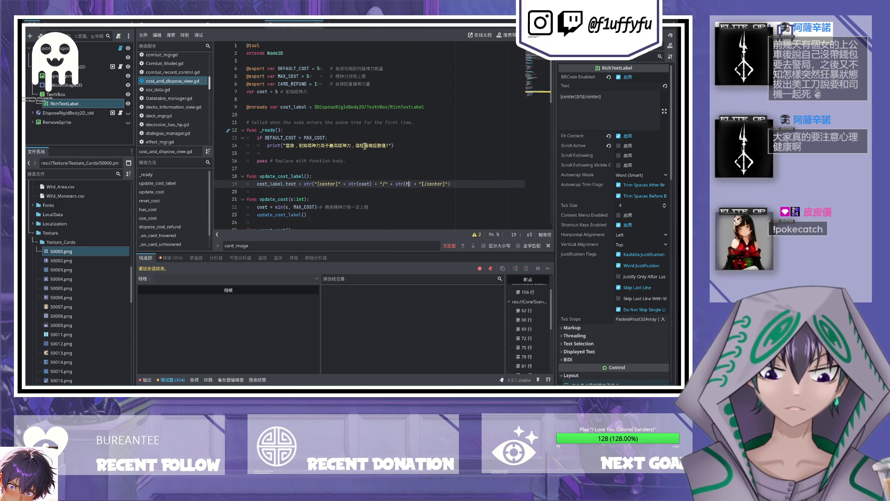
{"action": "type", "text": "COST"}
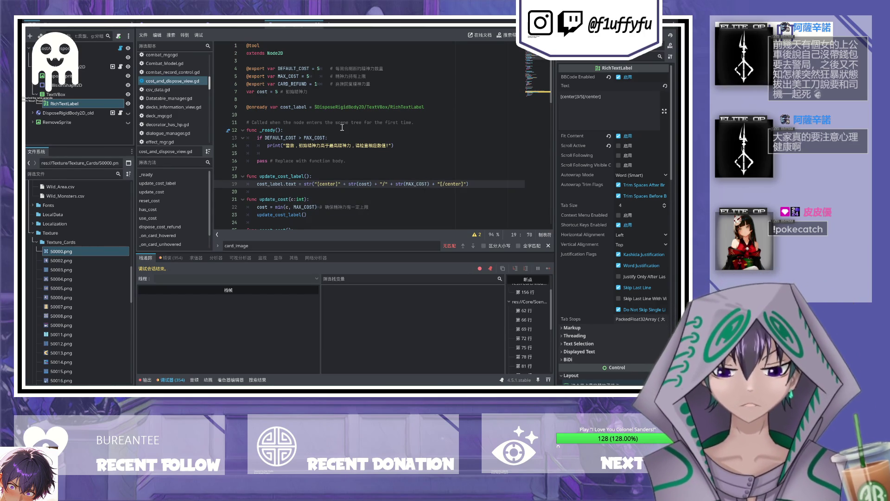
Step: Review the cost usages and comment out the CARD_REFUND export line
{"action": "double_click", "coordinate": [259, 93]}
{"action": "scroll", "coordinate": [344, 168], "scroll_direction": "down", "scroll_amount": 3}
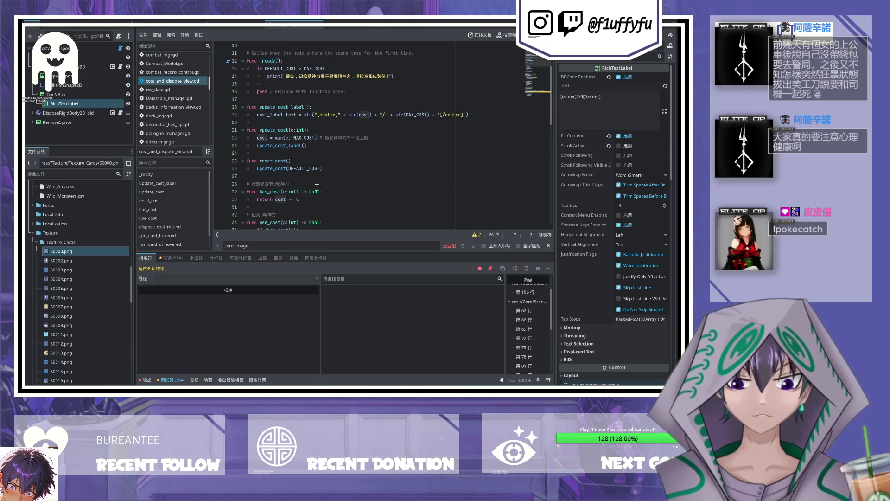
{"action": "left_click", "coordinate": [316, 144]}
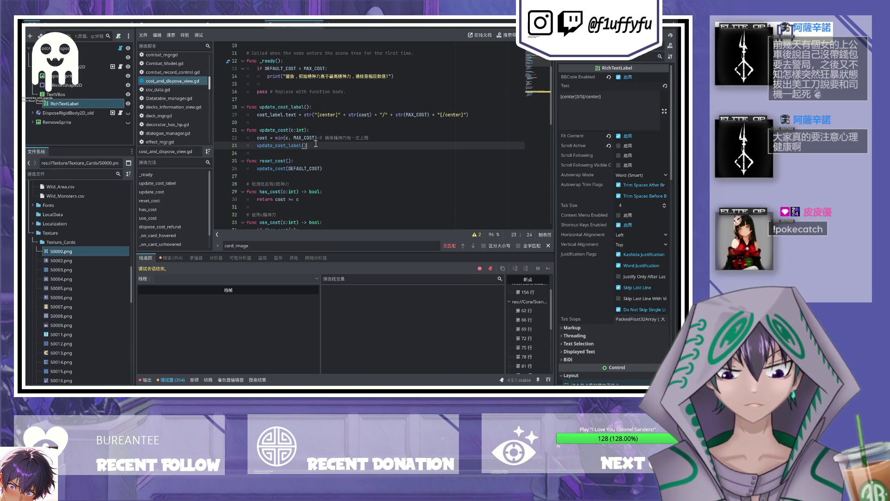
{"action": "scroll", "coordinate": [316, 144], "scroll_direction": "down", "scroll_amount": 1}
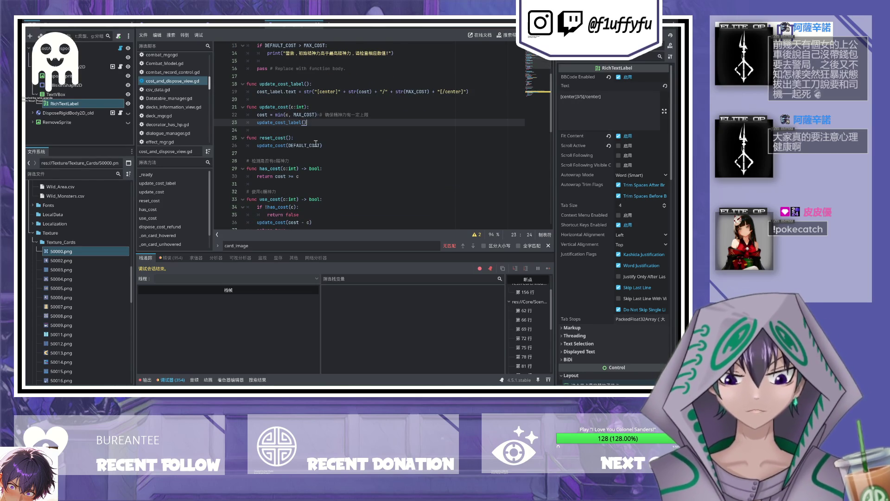
{"action": "scroll", "coordinate": [315, 143], "scroll_direction": "down", "scroll_amount": 2}
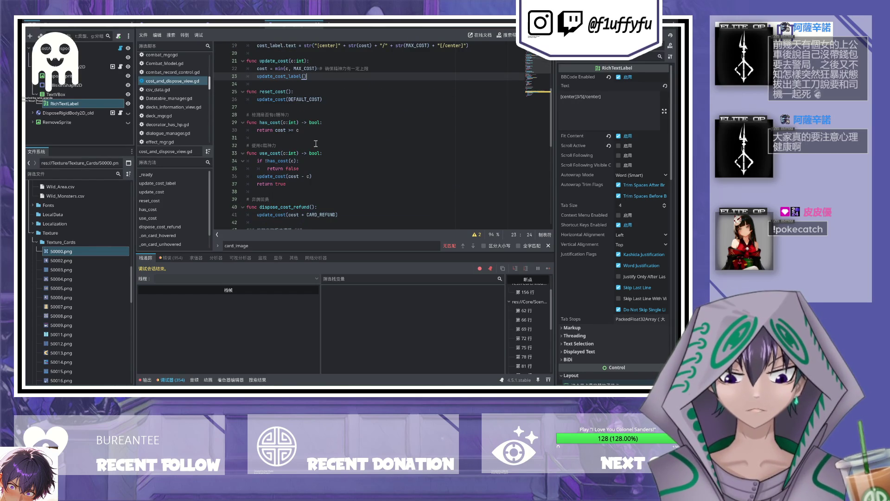
{"action": "scroll", "coordinate": [316, 144], "scroll_direction": "up", "scroll_amount": 2}
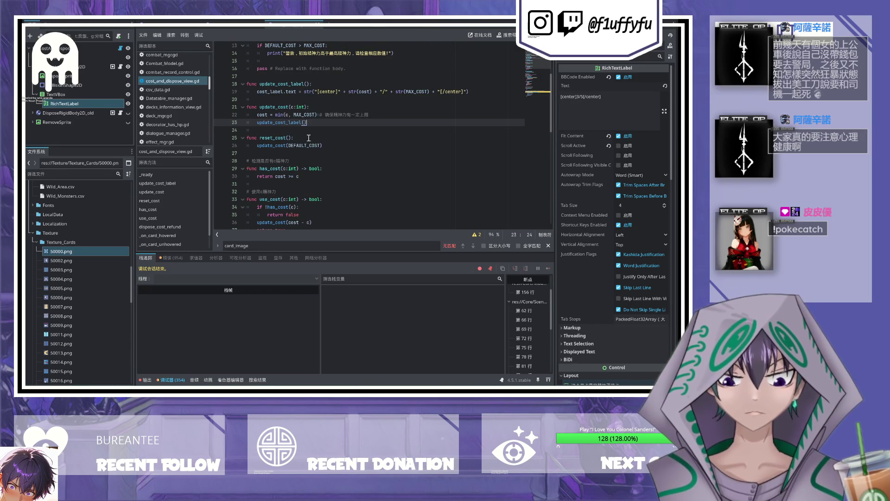
{"action": "scroll", "coordinate": [305, 138], "scroll_direction": "up", "scroll_amount": 4}
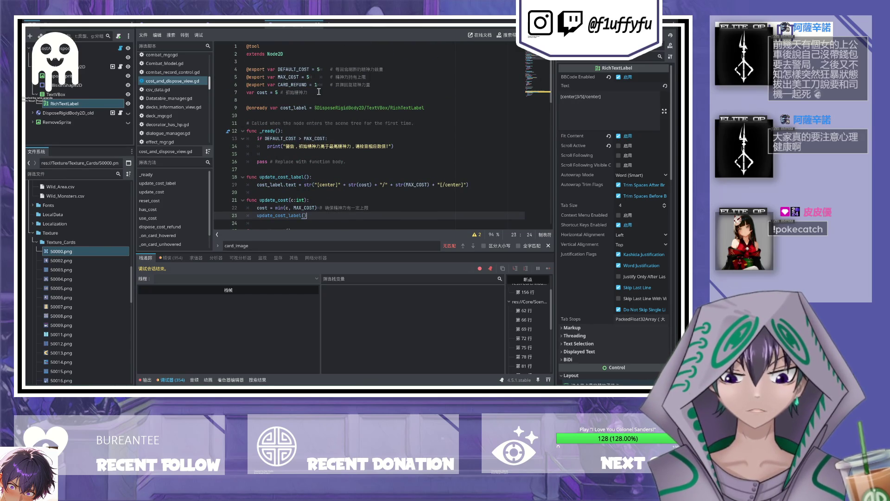
{"action": "left_click_drag", "start_coordinate": [387, 88], "coordinate": [379, 75]}
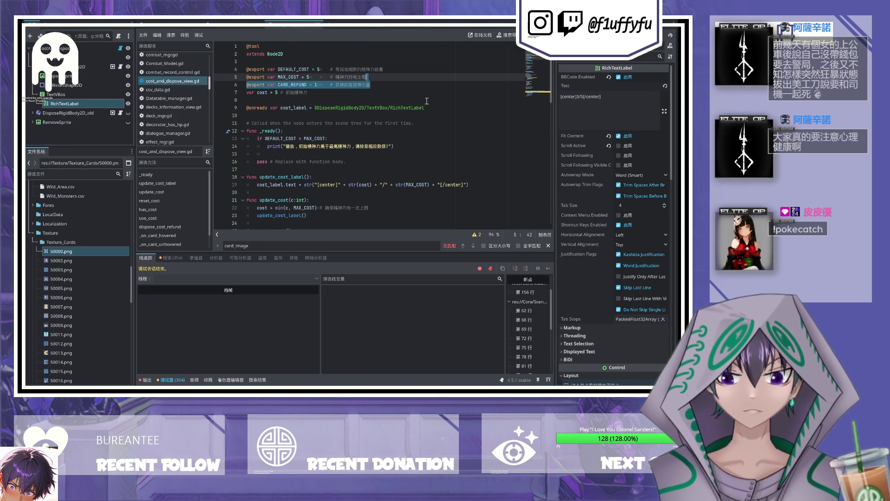
{"action": "left_click", "coordinate": [247, 86], "text": "shift"}
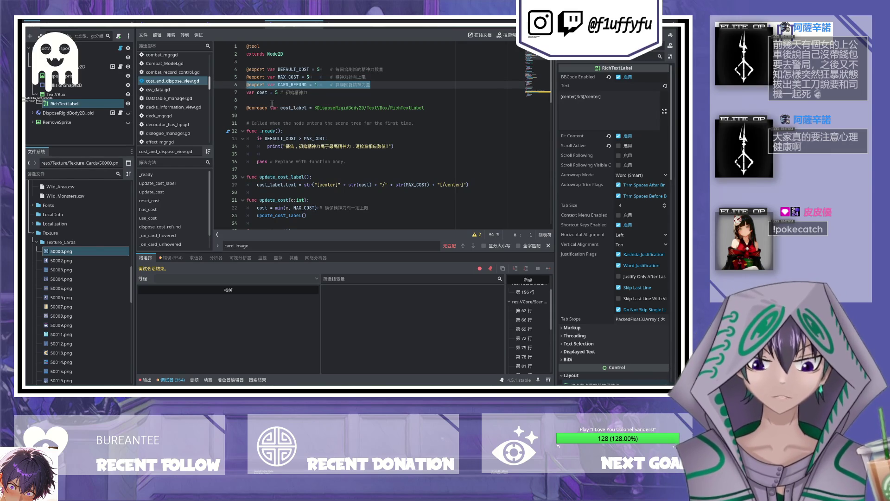
{"action": "key", "text": "ctrl+z"}
{"action": "key", "text": "ctrl+y"}
{"action": "left_click", "coordinate": [247, 86]}
{"action": "key", "text": "ctrl+k"}
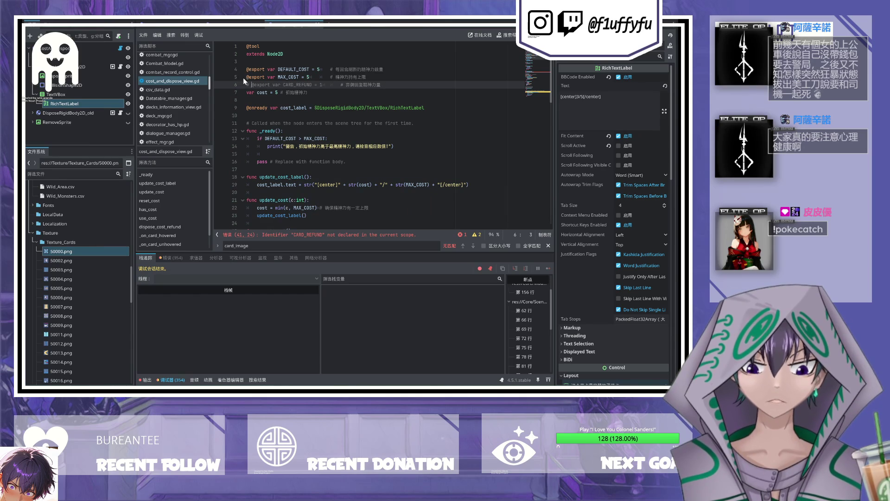
Step: Delete the update_cost, reset_cost, has_cost, use_cost and dispose_cost_refund functions, then save
{"action": "left_click", "coordinate": [246, 77]}
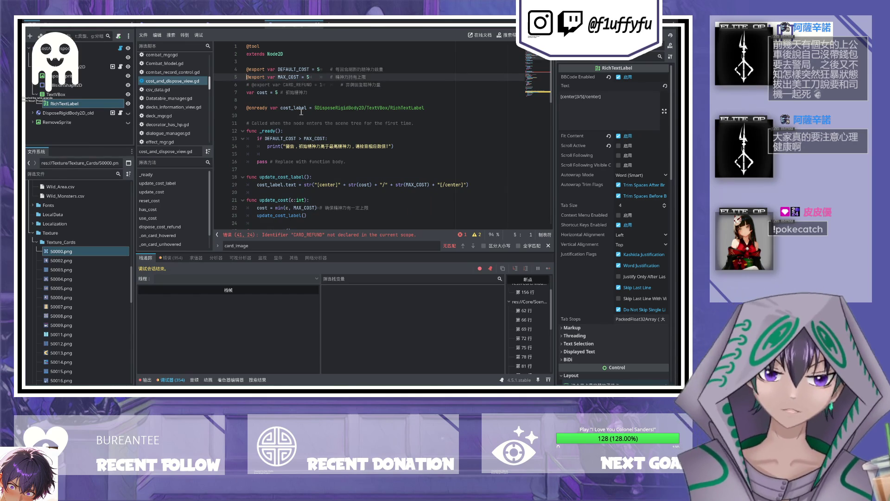
{"action": "scroll", "coordinate": [391, 122], "scroll_direction": "down", "scroll_amount": 6}
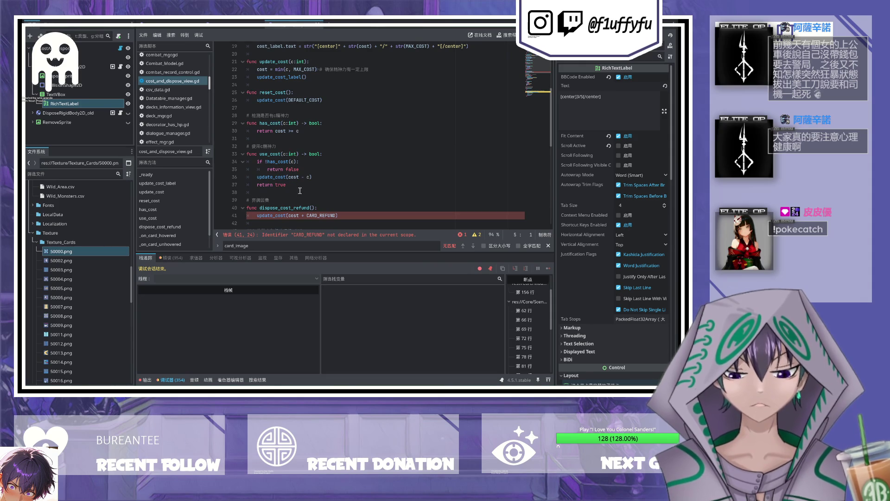
{"action": "scroll", "coordinate": [300, 188], "scroll_direction": "down", "scroll_amount": 3}
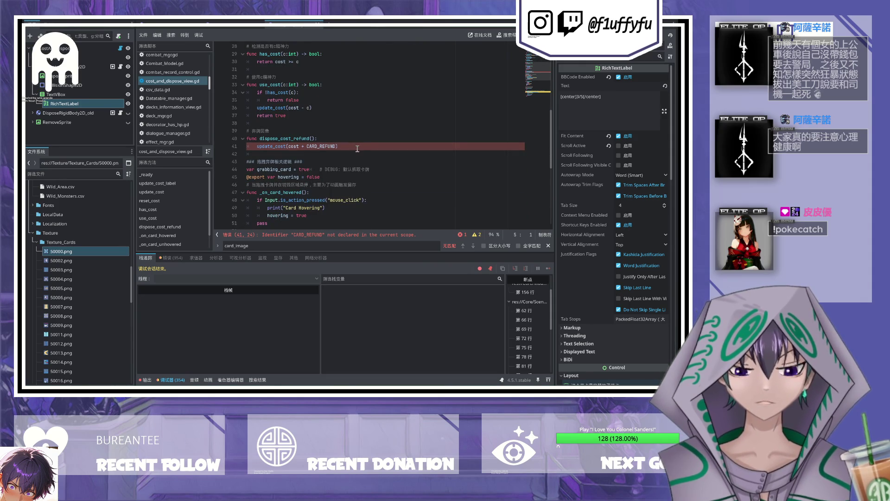
{"action": "mouse_move", "coordinate": [356, 147]}
{"action": "left_mouse_down"}
{"action": "mouse_move", "coordinate": [245, 118]}
{"action": "mouse_move", "coordinate": [228, 60]}
{"action": "mouse_move", "coordinate": [234, 93]}
{"action": "mouse_move", "coordinate": [237, 56]}
{"action": "mouse_move", "coordinate": [236, 63]}
{"action": "left_mouse_up"}
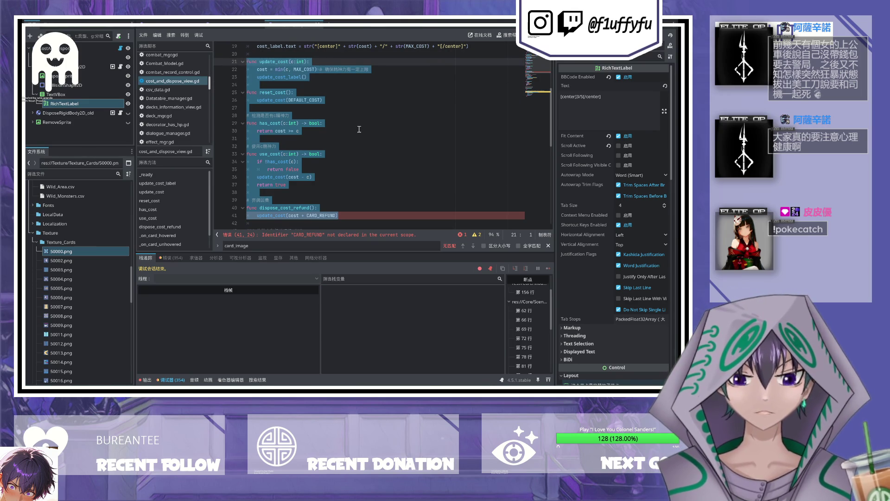
{"action": "key", "text": "BackSpace"}
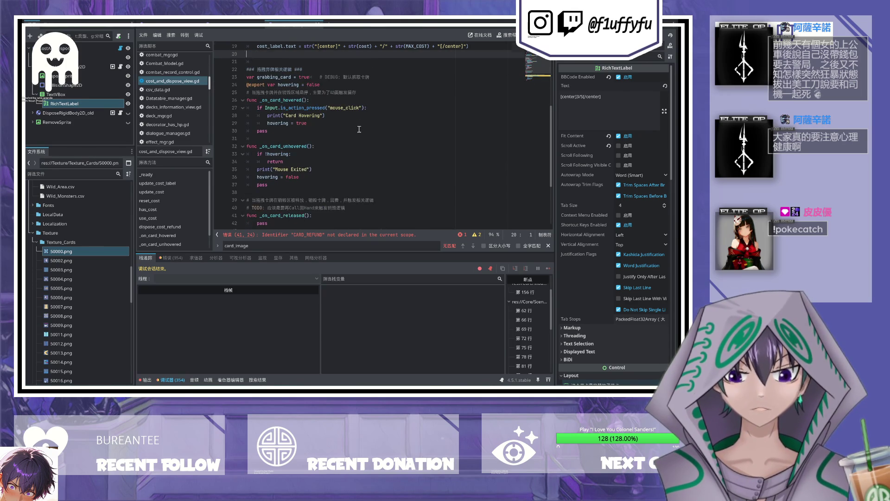
{"action": "key", "text": "BackSpace"}
{"action": "scroll", "coordinate": [359, 129], "scroll_direction": "up", "scroll_amount": 6}
{"action": "key", "text": "ctrl+s"}
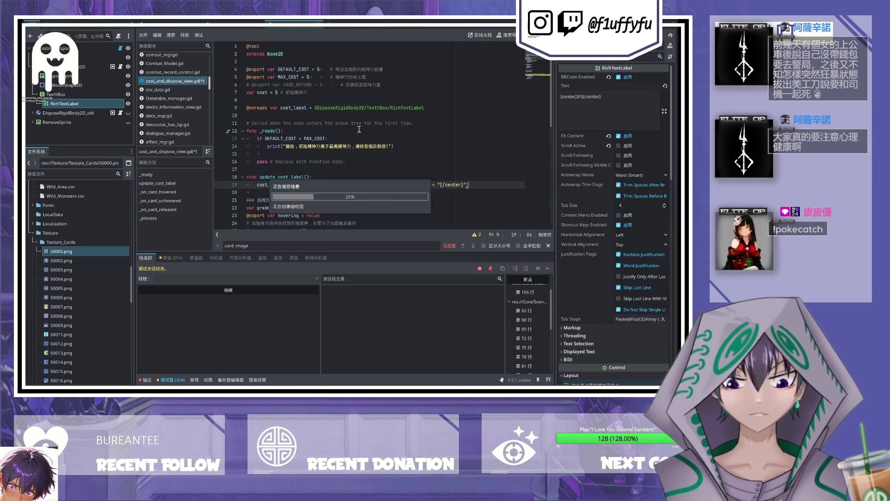
Step: Draft a set_cost(int cost, int max_cost) function above update_cost_label with body 'cost = cost'
{"action": "scroll", "coordinate": [336, 129], "scroll_direction": "down", "scroll_amount": 1}
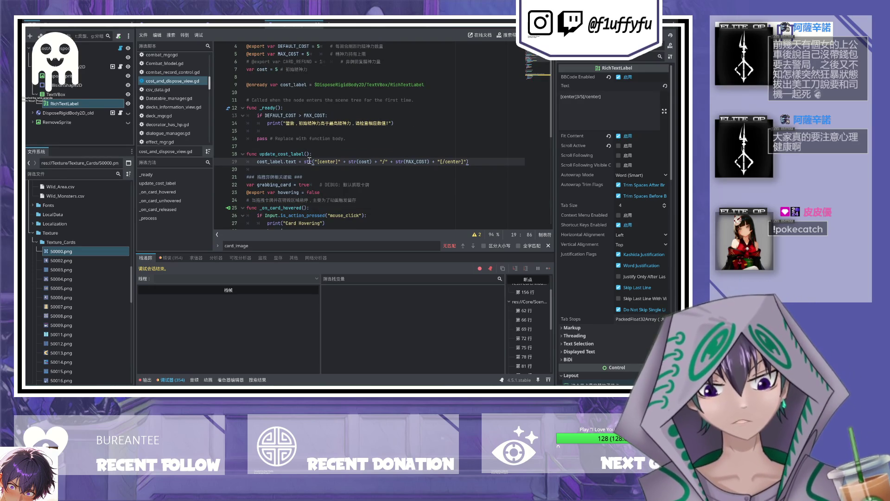
{"action": "key", "text": "Up"}
{"action": "key", "text": "Up"}
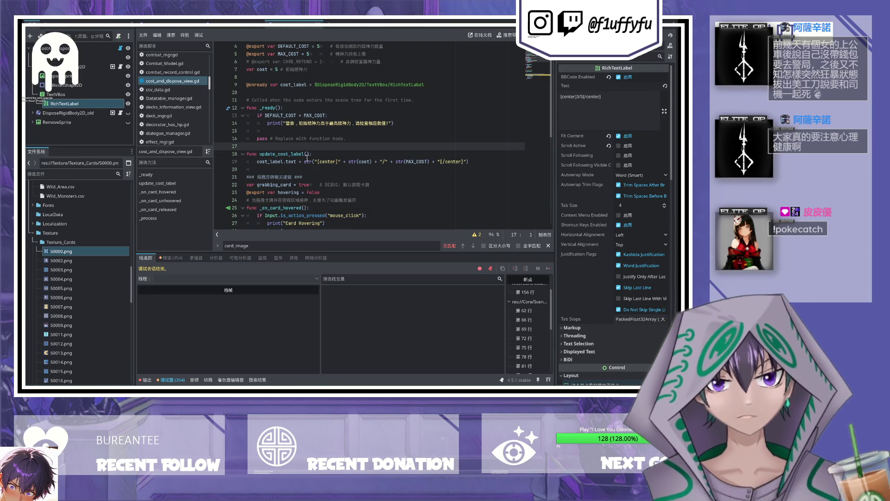
{"action": "key", "text": "Return"}
{"action": "key", "text": "Return"}
{"action": "key", "text": "Up"}
{"action": "type", "text": "func set_cost("}
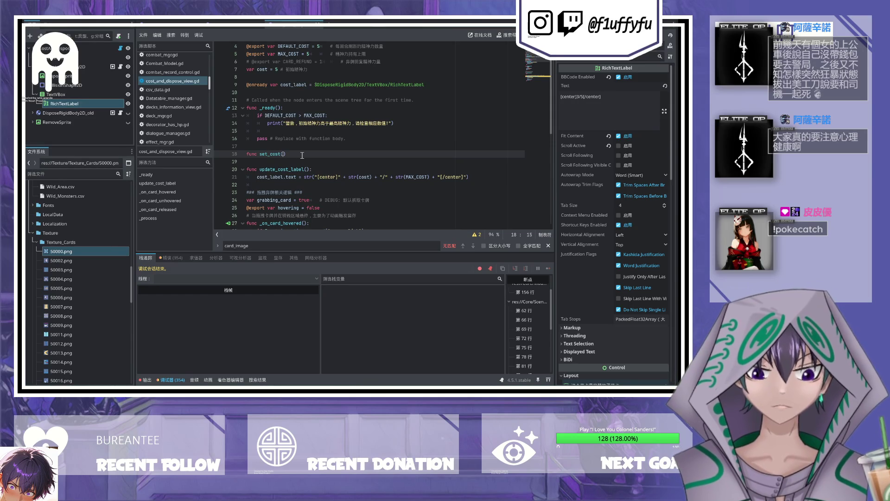
{"action": "type", "text": "int cost, int max_cost"}
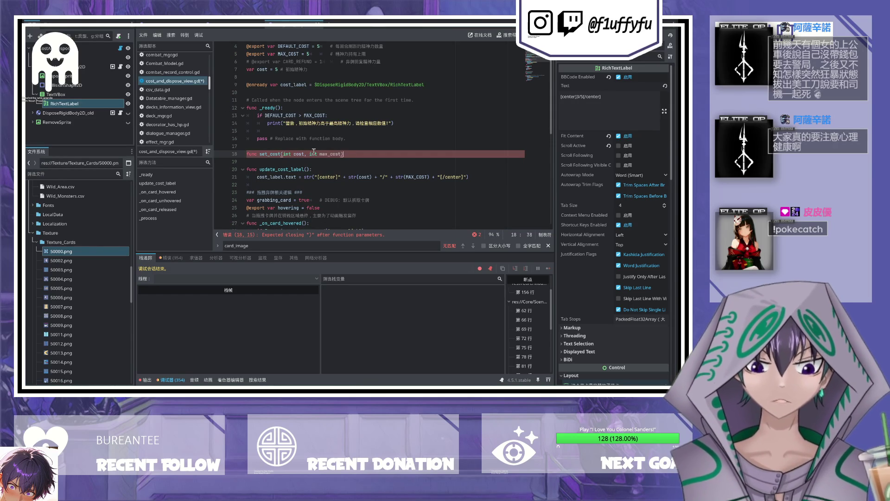
{"action": "type", "text": ":"}
{"action": "key", "text": "Return"}
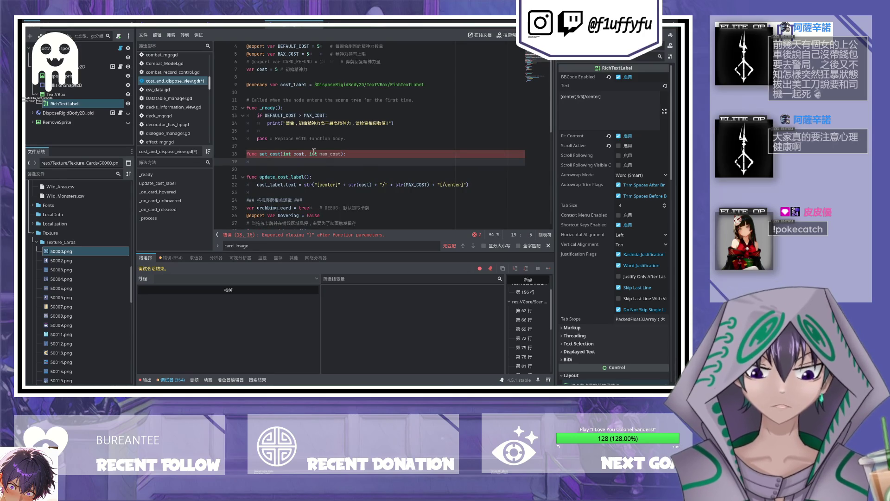
{"action": "scroll", "coordinate": [314, 151], "scroll_direction": "up", "scroll_amount": 1}
{"action": "type", "text": "cost = cost"}
{"action": "left_click", "coordinate": [303, 176]}
{"action": "key", "text": "BackSpace"}
{"action": "key", "text": "BackSpace"}
{"action": "key", "text": "BackSpace"}
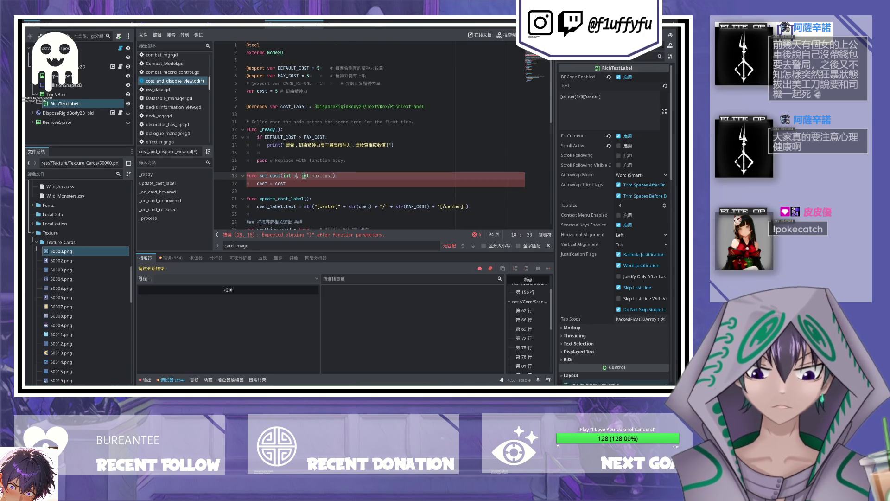
{"action": "key", "text": "Down"}
{"action": "key", "text": "Return"}
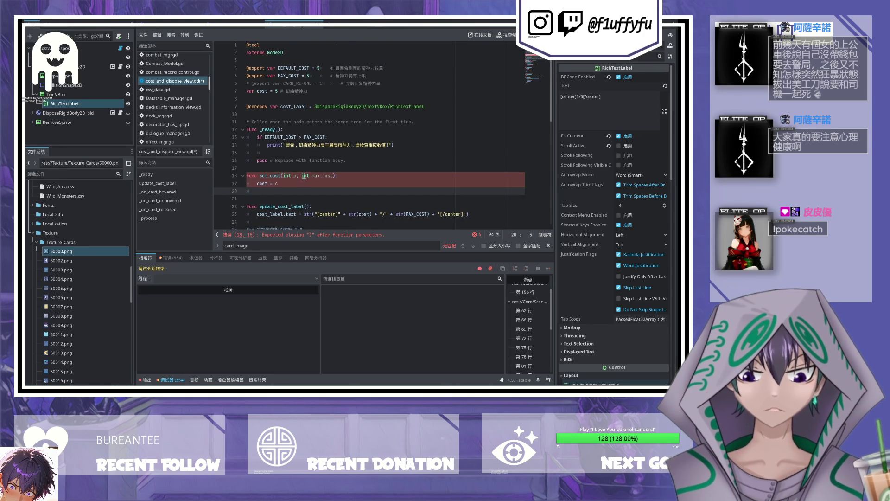
Step: Delete the DEFAULT_COST, MAX_COST and CARD_REFUND export declarations at the top of the script
{"action": "left_click", "coordinate": [390, 83]}
{"action": "key", "text": "shift+Up"}
{"action": "key", "text": "shift+Up"}
{"action": "key", "text": "shift+Up"}
{"action": "key", "text": "BackSpace"}
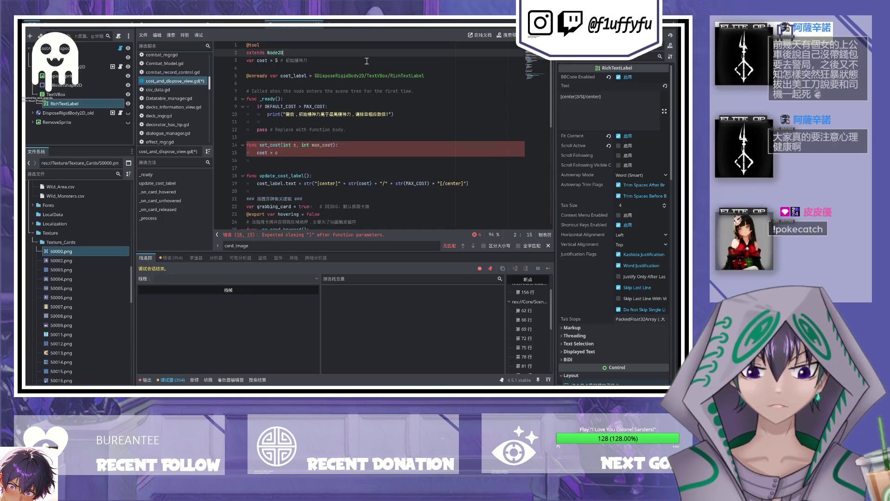
{"action": "key", "text": "Return"}
Step: Replace the set_cost body with a call to update_cost_label()
{"action": "left_click", "coordinate": [307, 161]}
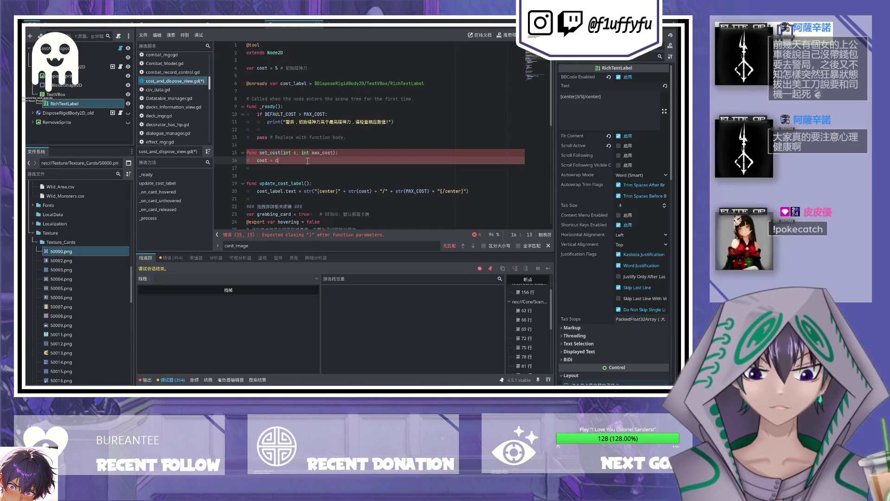
{"action": "left_click_drag", "start_coordinate": [303, 152], "coordinate": [236, 158]}
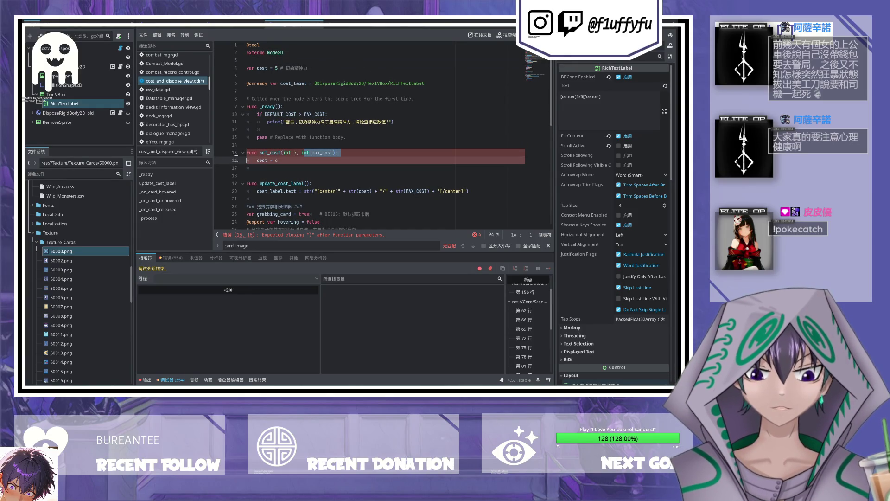
{"action": "left_click", "coordinate": [328, 160]}
{"action": "key", "text": "shift+Home"}
{"action": "type", "text": "c"}
{"action": "type", "text": "pdate_cost_la"}
{"action": "type", "text": "bel("}
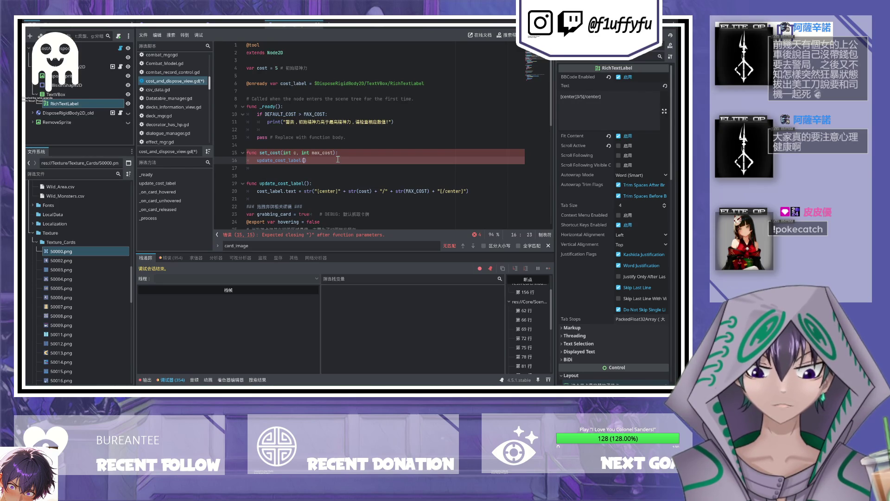
{"action": "left_click", "coordinate": [251, 147], "text": "shift"}
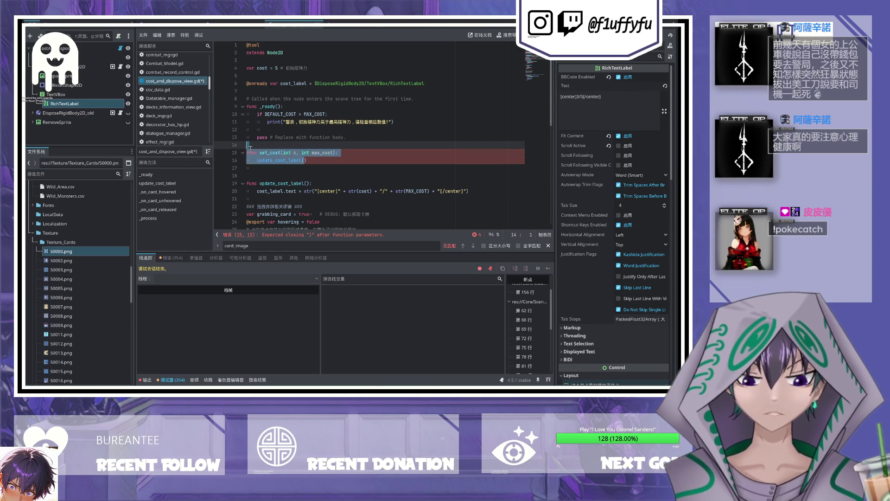
{"action": "mouse_move", "coordinate": [282, 153]}
{"action": "left_mouse_down"}
{"action": "mouse_move", "coordinate": [335, 153]}
{"action": "mouse_move", "coordinate": [309, 183]}
{"action": "left_mouse_up"}
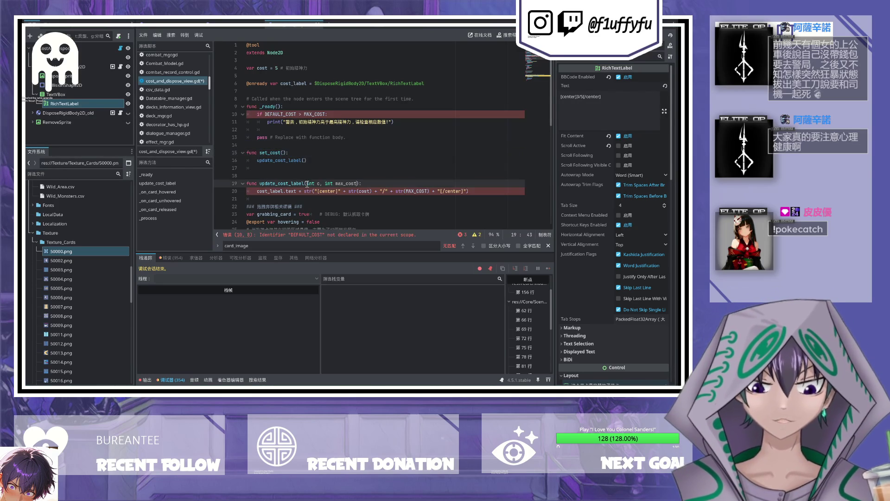
{"action": "type", "text": "ost"}
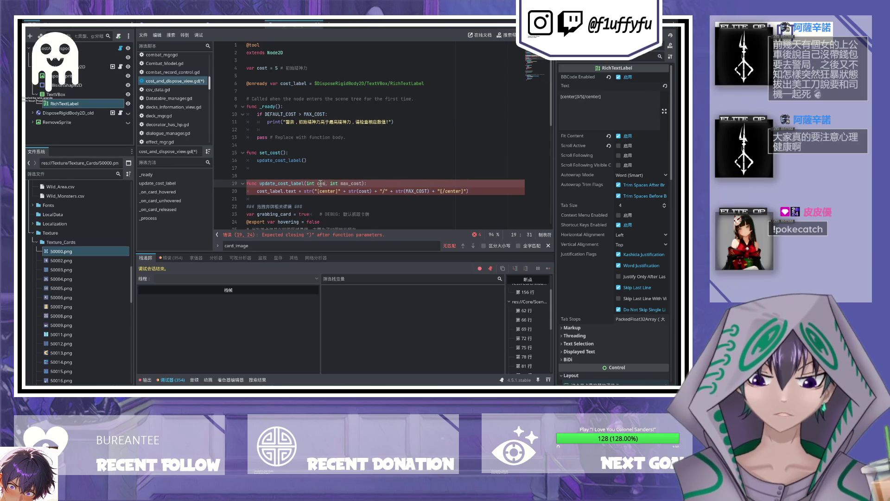
Step: Delete the set_cost function and the blank lines before update_cost_label, then save
{"action": "left_click_drag", "start_coordinate": [307, 161], "coordinate": [224, 145]}
{"action": "key", "text": "BackSpace"}
{"action": "key", "text": "Delete"}
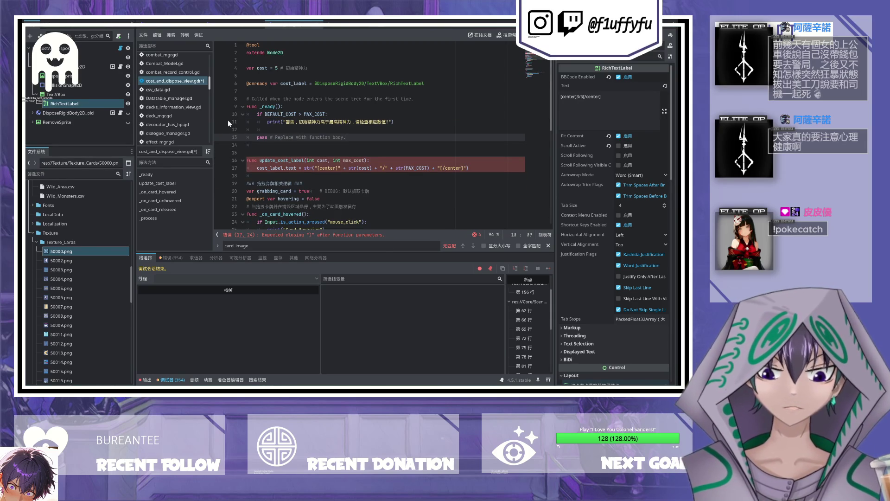
{"action": "key", "text": "BackSpace"}
{"action": "key", "text": "ctrl+s"}
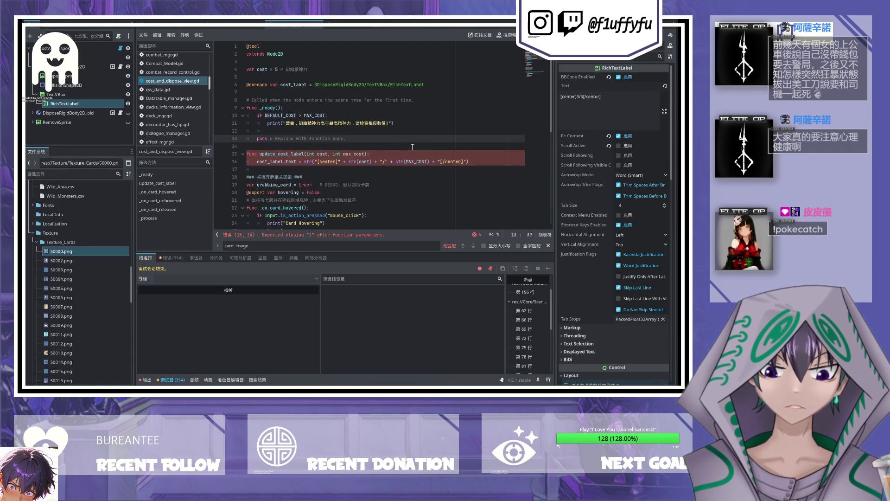
Step: Fix the reported syntax error by adding a closing parenthesis after max_cost, then save
{"action": "left_click", "coordinate": [391, 156]}
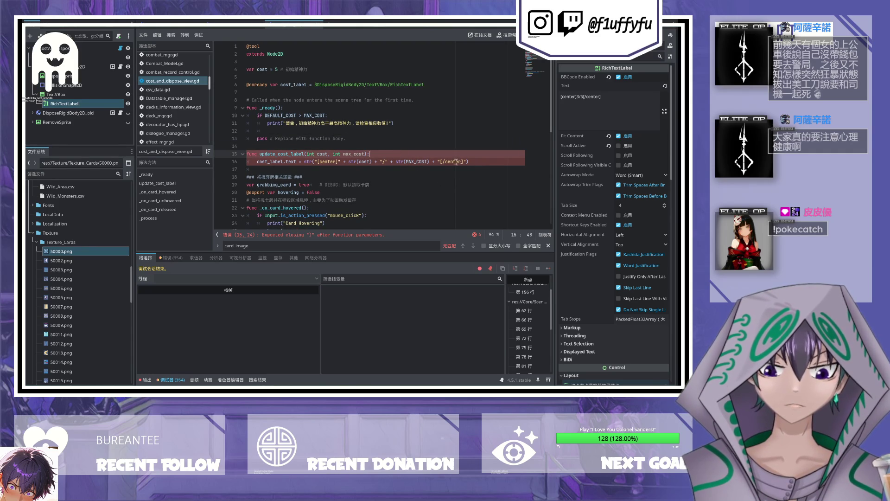
{"action": "left_click", "coordinate": [473, 161]}
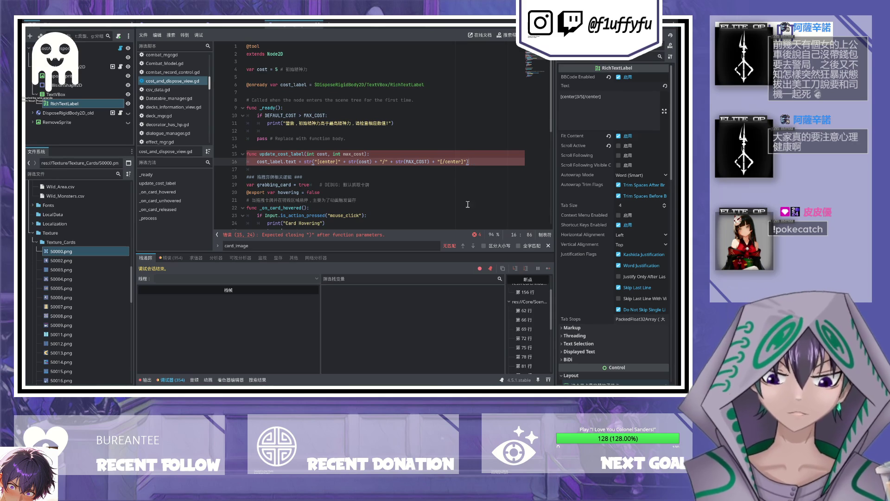
{"action": "left_click", "coordinate": [375, 237]}
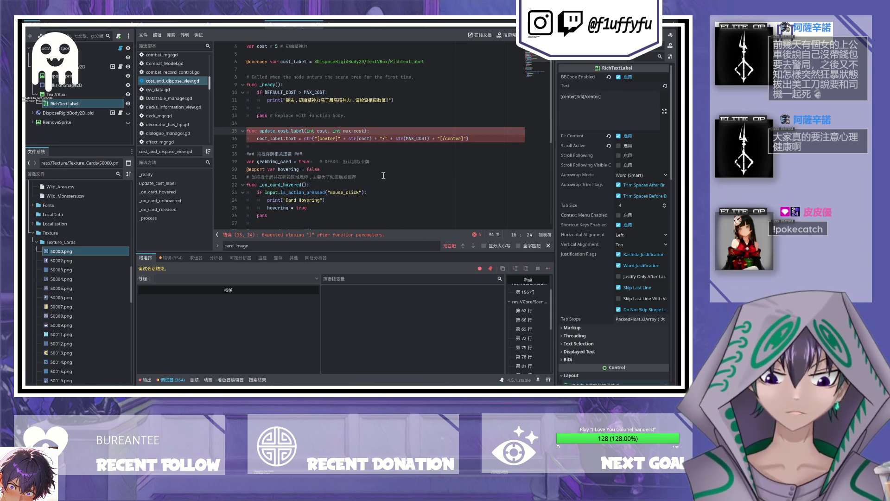
{"action": "left_click", "coordinate": [365, 131]}
{"action": "type", "text": ")"}
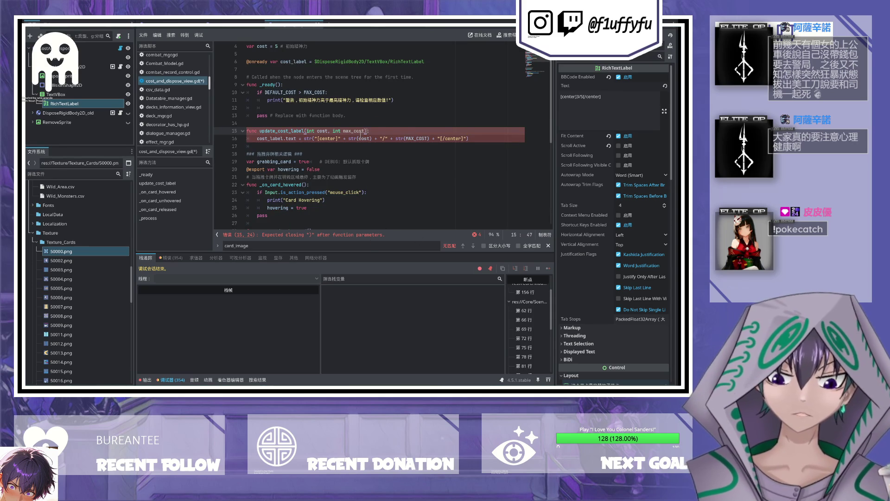
{"action": "key", "text": "BackSpace"}
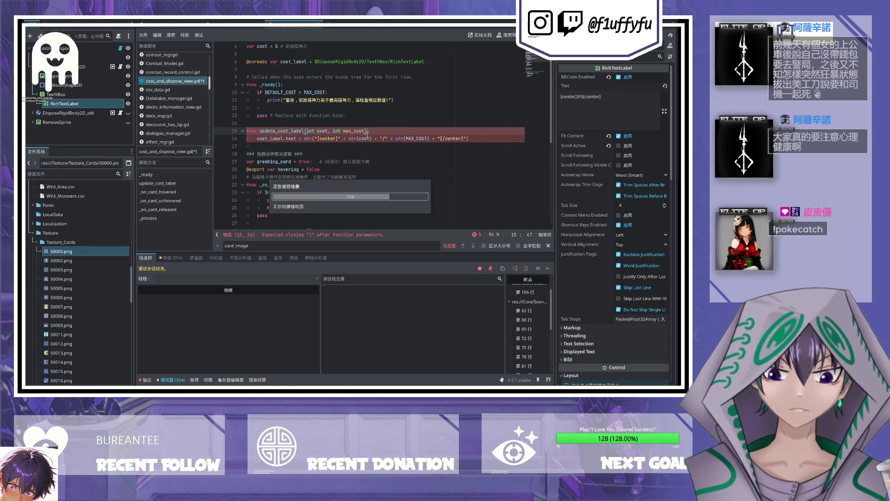
{"action": "type", "text": ":"}
{"action": "key", "text": "ctrl+s"}
Step: Review the cost_label text line with str(cost) inside the center tags, then save
{"action": "left_click", "coordinate": [312, 145]}
{"action": "double_click", "coordinate": [277, 138]}
{"action": "scroll", "coordinate": [276, 139], "scroll_direction": "up", "scroll_amount": 1}
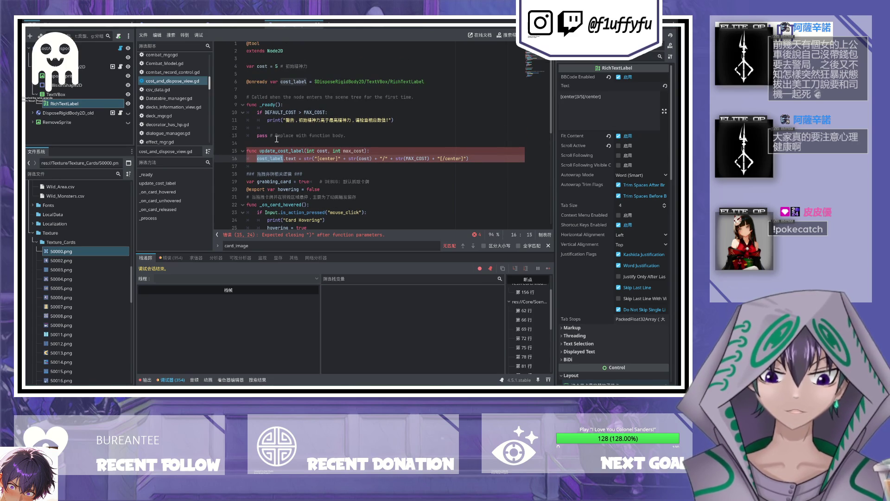
{"action": "left_click", "coordinate": [313, 160]}
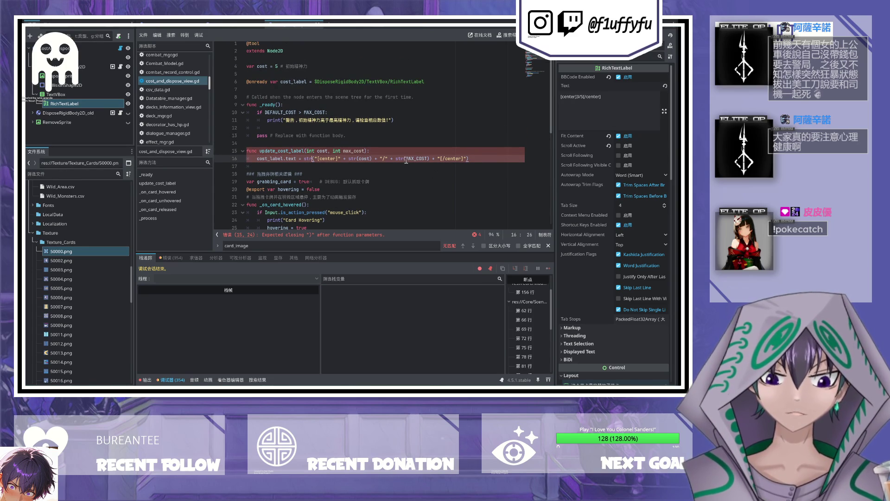
{"action": "left_click", "coordinate": [360, 159]}
{"action": "left_click", "coordinate": [373, 159]}
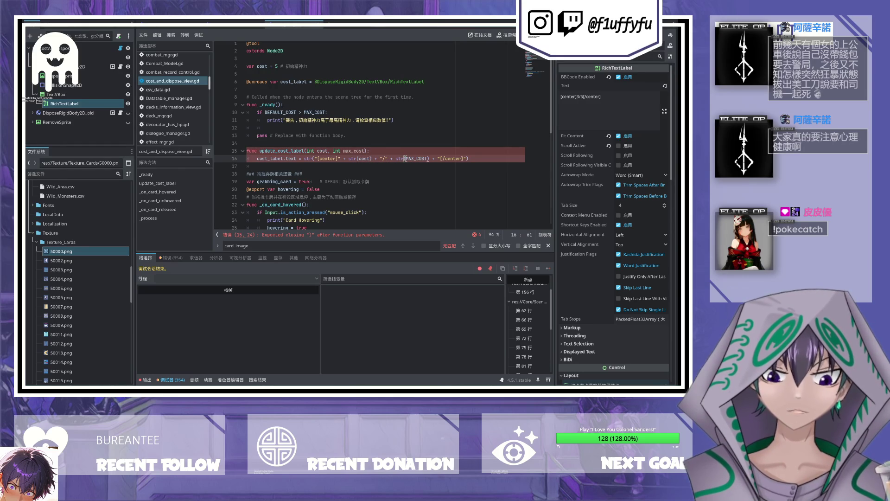
{"action": "left_click", "coordinate": [440, 159]}
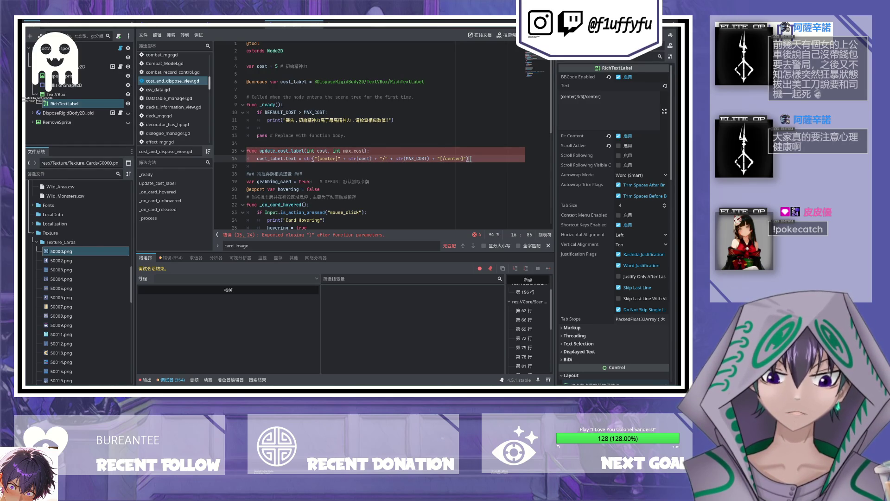
{"action": "scroll", "coordinate": [335, 182], "scroll_direction": "down", "scroll_amount": 3}
{"action": "key", "text": "ctrl+s"}
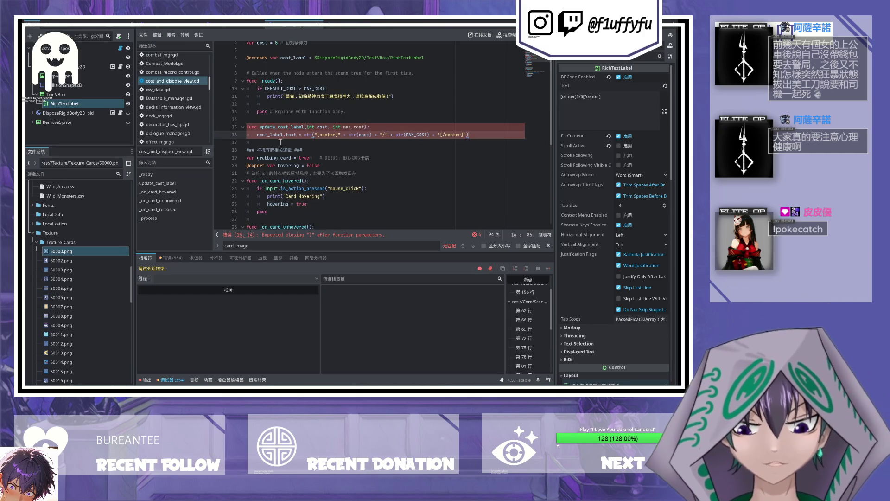
Step: Undo the header edit and retype '):' after max_cost on line 15, saving the script
{"action": "left_click", "coordinate": [251, 127]}
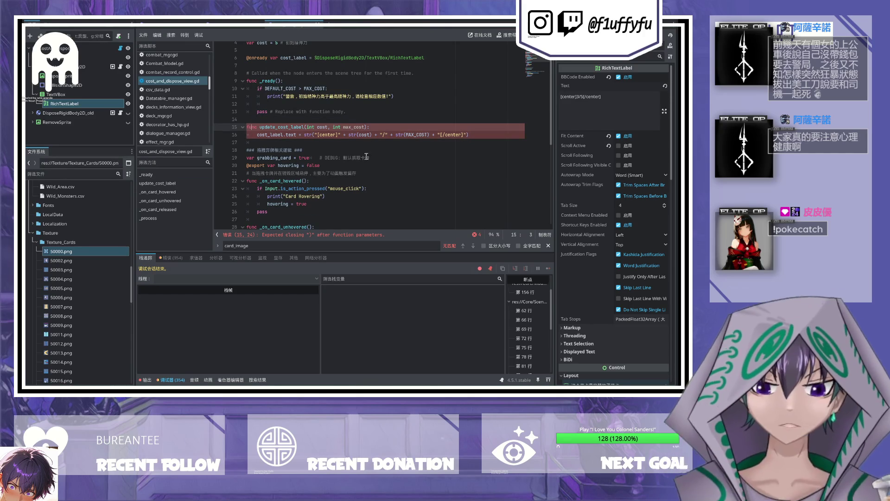
{"action": "left_click", "coordinate": [392, 134], "text": "shift"}
{"action": "key", "text": "ctrl+z"}
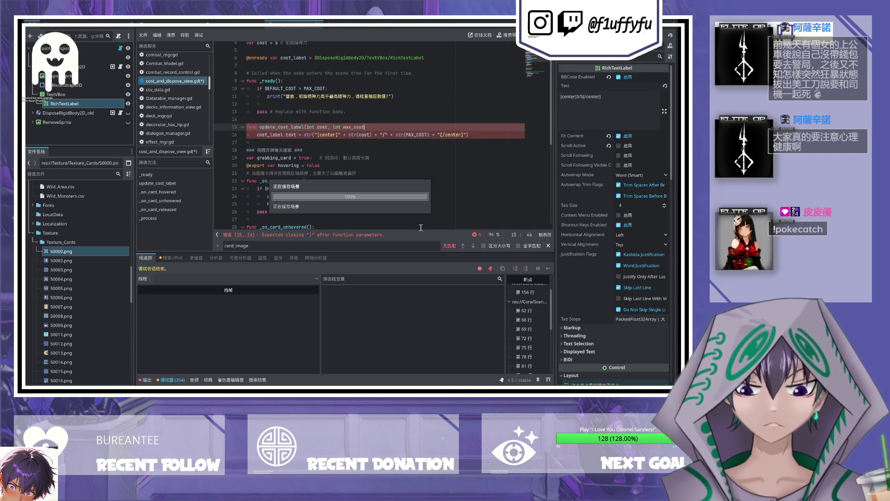
{"action": "key", "text": "ctrl+s"}
{"action": "key", "text": "BackSpace"}
{"action": "type", "text": "):"}
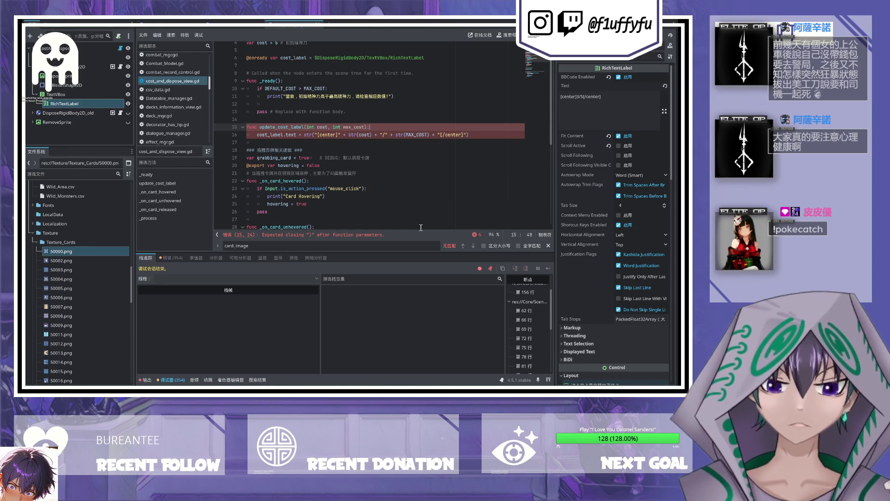
{"action": "left_click", "coordinate": [448, 204]}
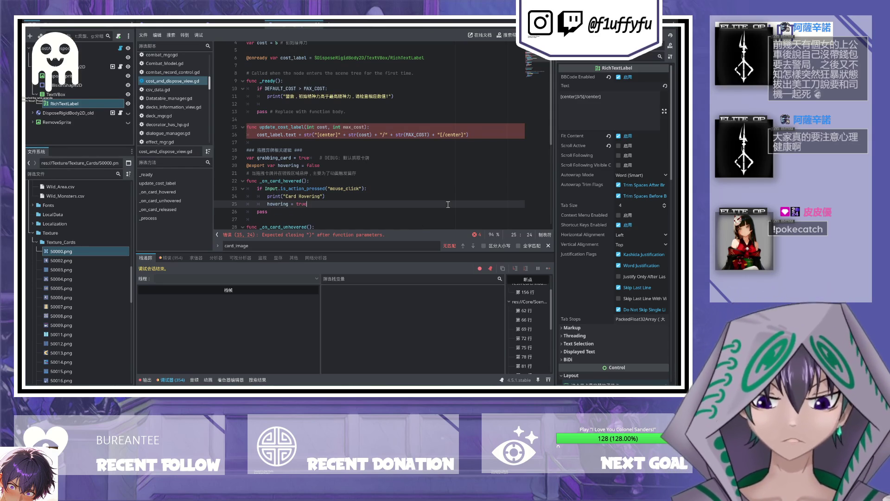
Step: Show the list of script errors below the editor
{"action": "left_click", "coordinate": [480, 233]}
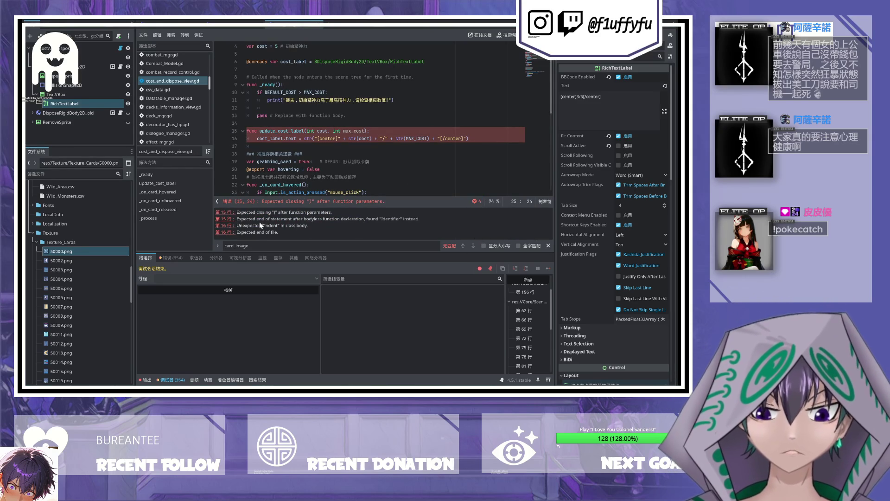
{"action": "left_click", "coordinate": [279, 123]}
{"action": "key", "text": "Return"}
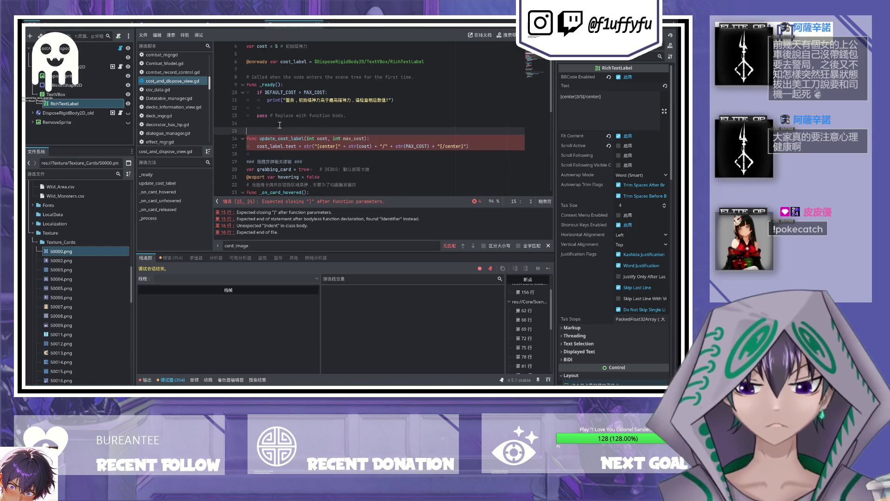
{"action": "key", "text": "BackSpace"}
Step: Delete the pass line from _ready and save the script
{"action": "left_click", "coordinate": [256, 138]}
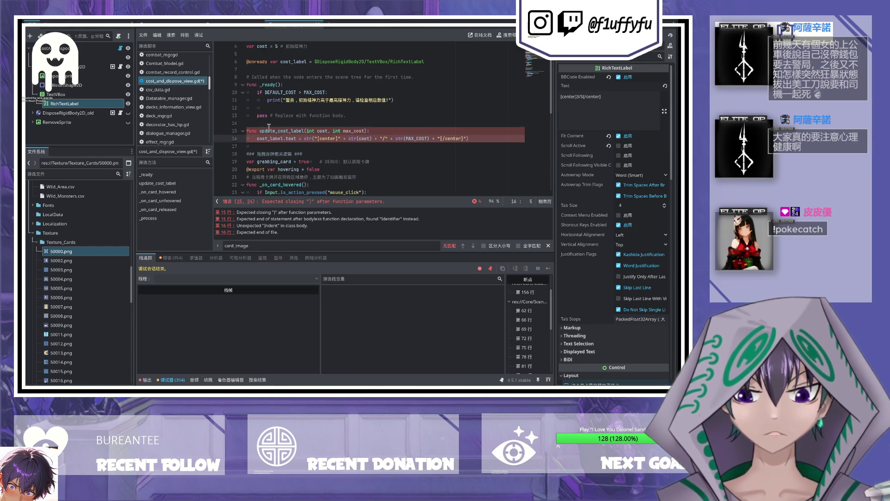
{"action": "left_click", "coordinate": [268, 124]}
{"action": "scroll", "coordinate": [278, 130], "scroll_direction": "up", "scroll_amount": 1}
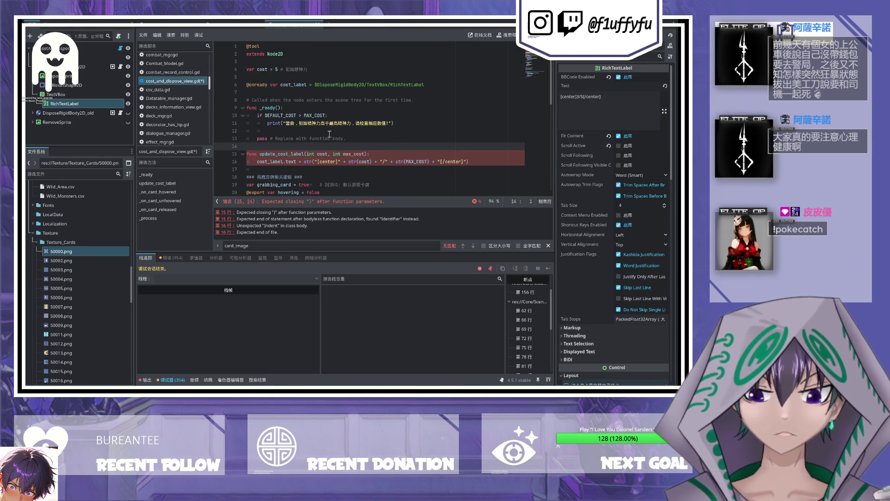
{"action": "key", "text": "shift+Up"}
{"action": "key", "text": "shift+Up"}
{"action": "key", "text": "shift+Up"}
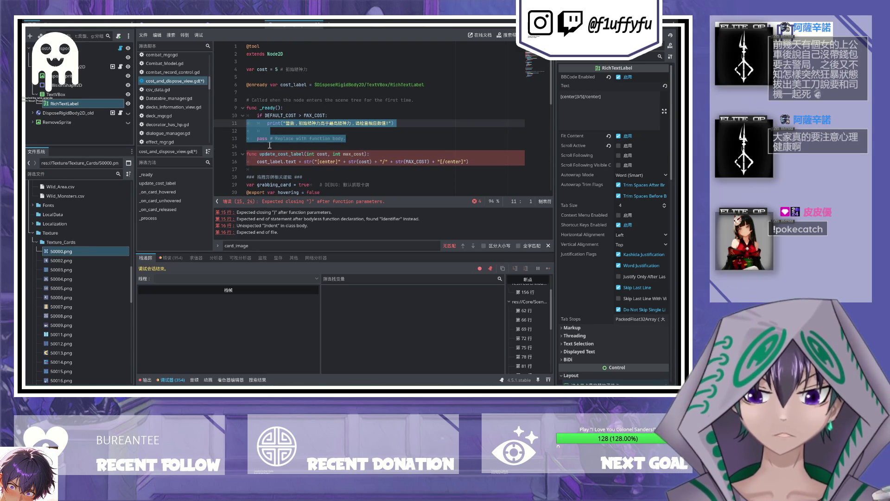
{"action": "key", "text": "End"}
{"action": "key", "text": "shift+Down"}
{"action": "key", "text": "shift+Down"}
{"action": "key", "text": "Delete"}
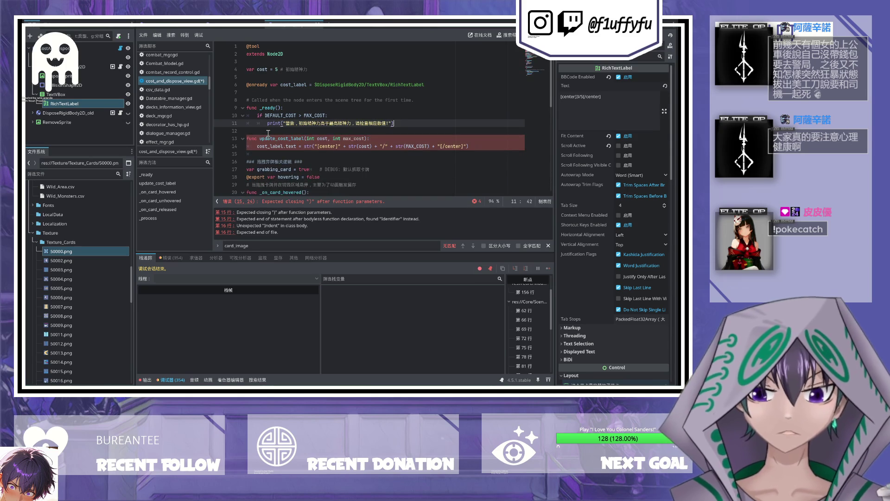
{"action": "key", "text": "ctrl+s"}
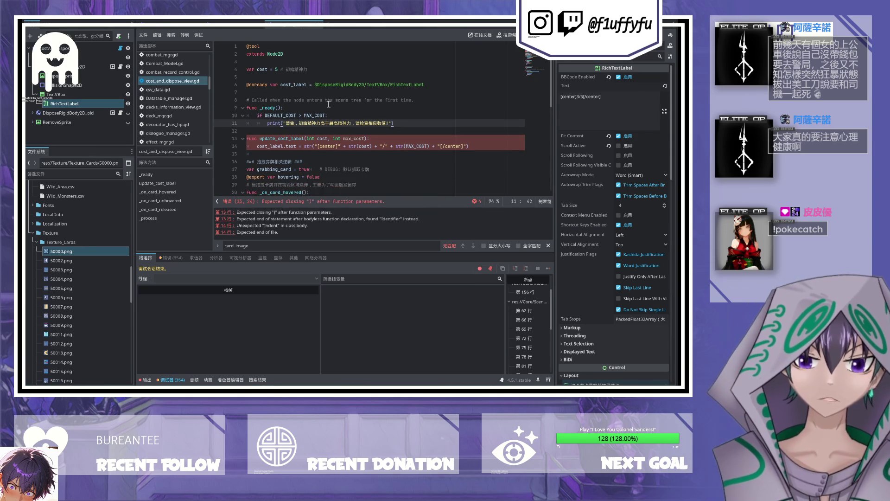
Step: Replace the if/print block inside _ready with a single pass
{"action": "left_click", "coordinate": [303, 78]}
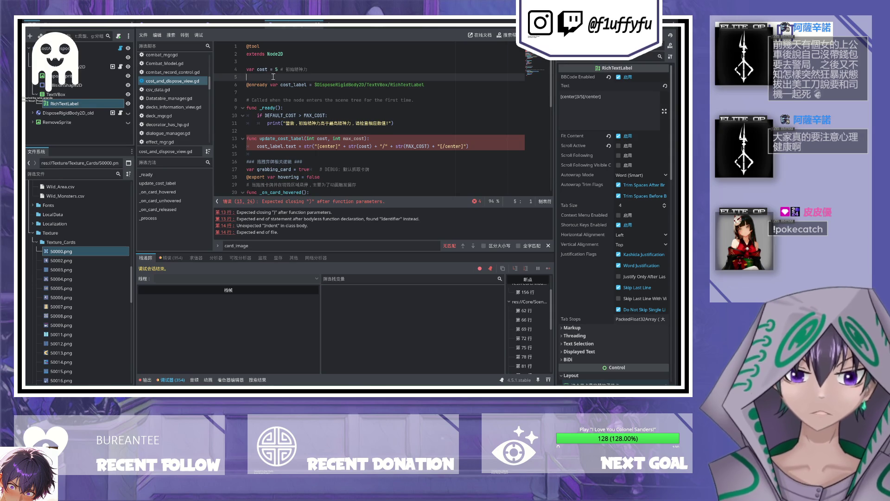
{"action": "left_click_drag", "start_coordinate": [315, 69], "coordinate": [245, 69]}
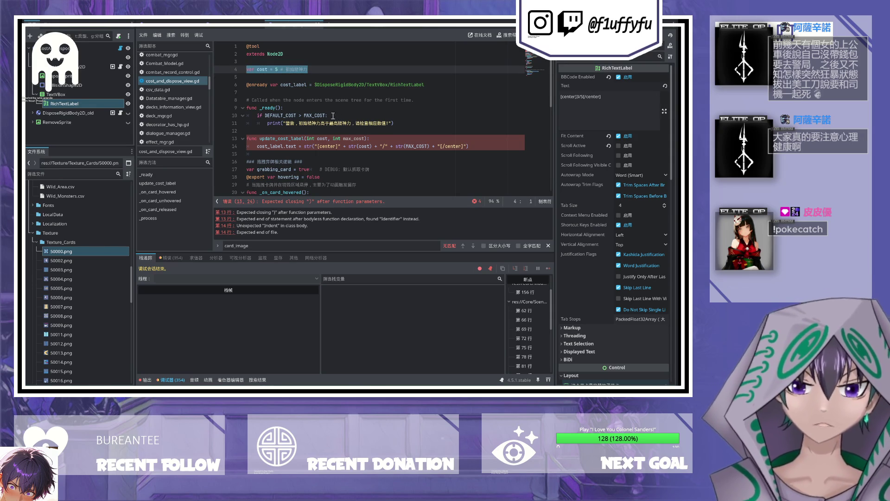
{"action": "left_click", "coordinate": [396, 124]}
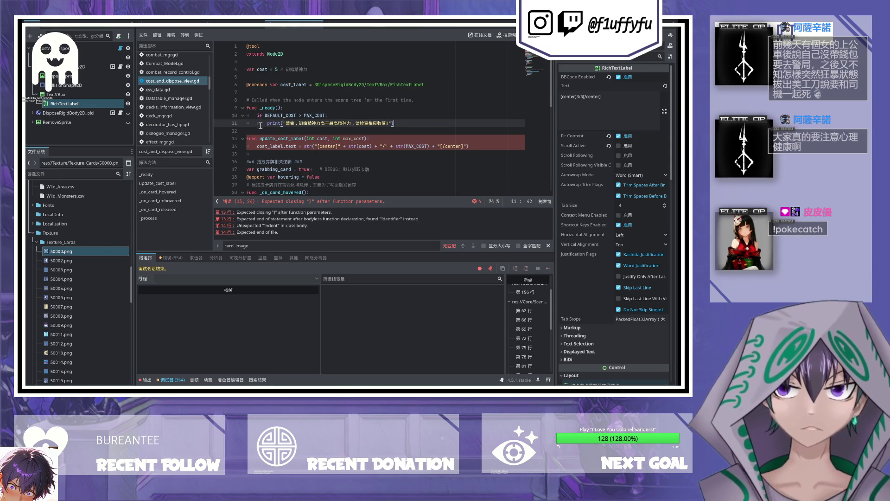
{"action": "left_click", "coordinate": [294, 108], "text": "shift"}
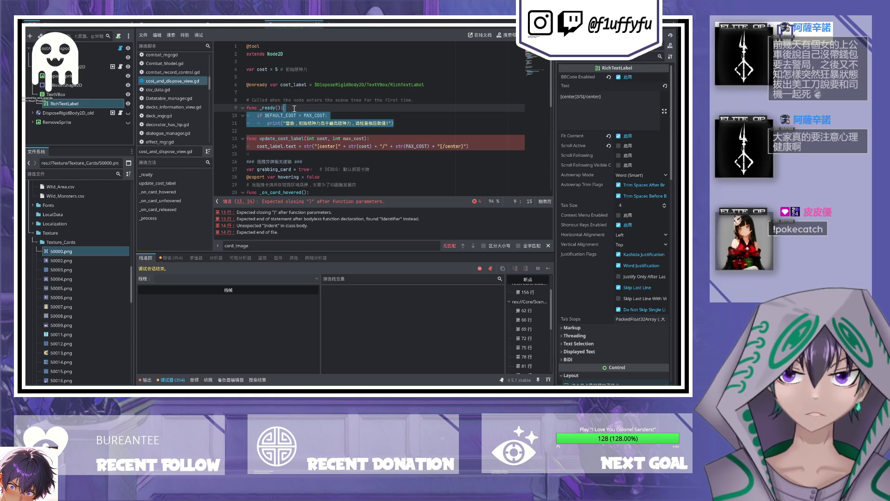
{"action": "key", "text": "Return"}
{"action": "type", "text": "pass"}
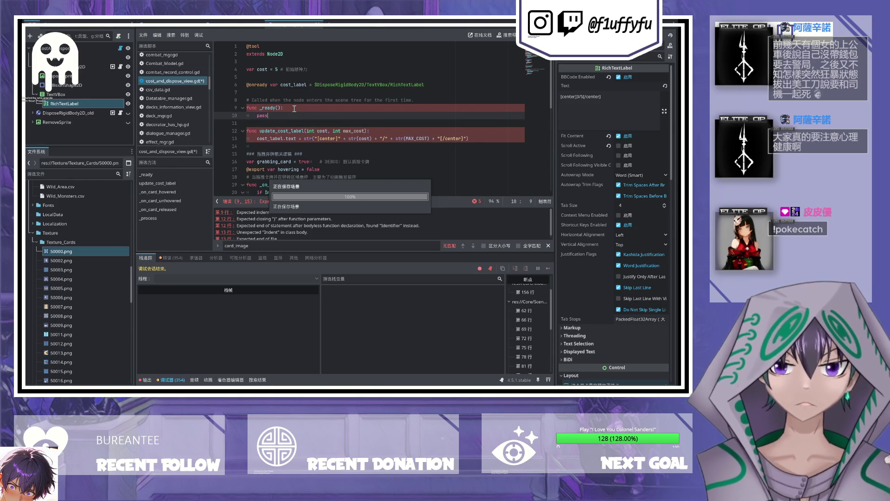
Step: Add a trailing pass line to update_cost_label and save
{"action": "left_click", "coordinate": [476, 141]}
{"action": "key", "text": "Return"}
{"action": "type", "text": "pass"}
{"action": "key", "text": "ctrl+s"}
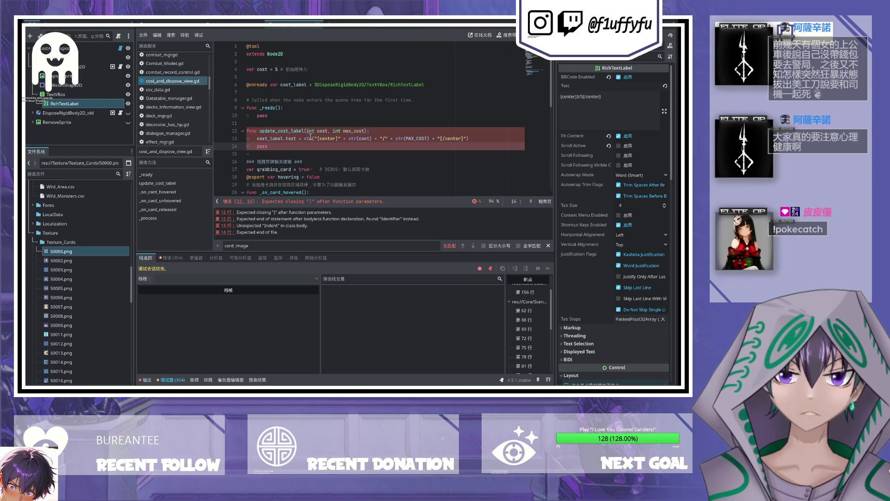
Step: Remove a stray 's' from the update_cost_label header and save again
{"action": "left_click", "coordinate": [254, 131]}
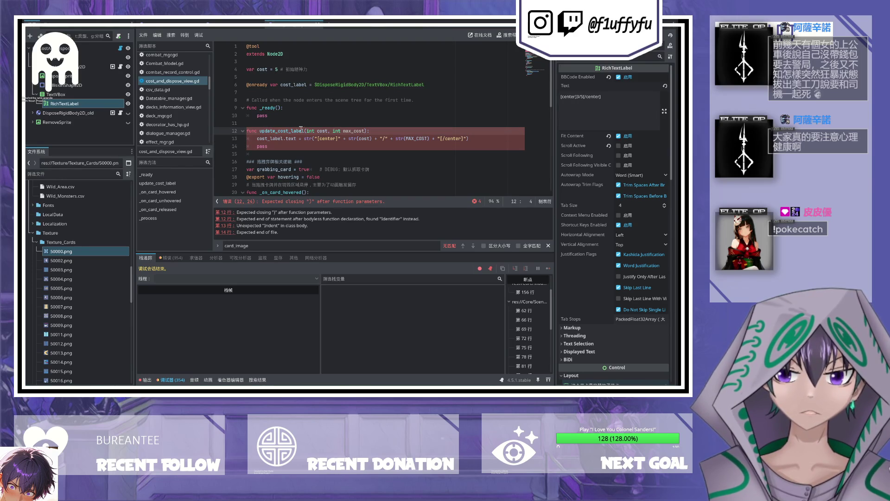
{"action": "key", "text": "ctrl+s"}
{"action": "type", "text": "s"}
{"action": "key", "text": "BackSpace"}
{"action": "key", "text": "ctrl+s"}
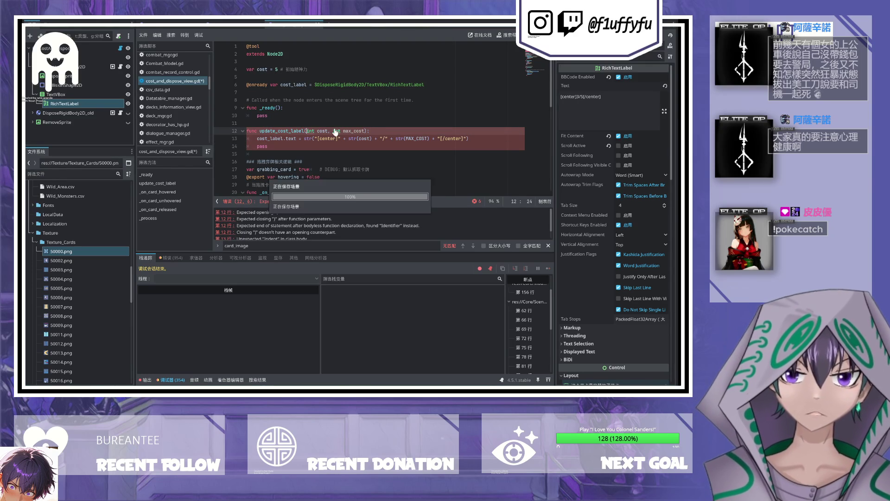
{"action": "left_click", "coordinate": [313, 130]}
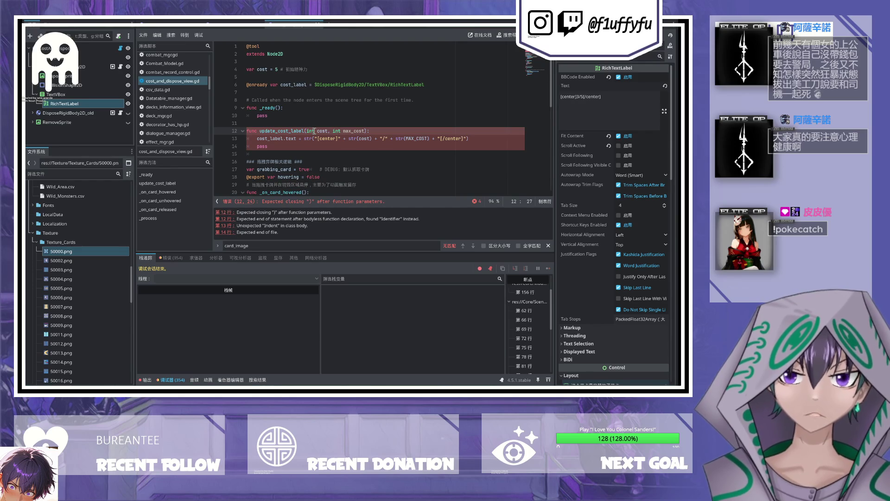
{"action": "left_click", "coordinate": [353, 131]}
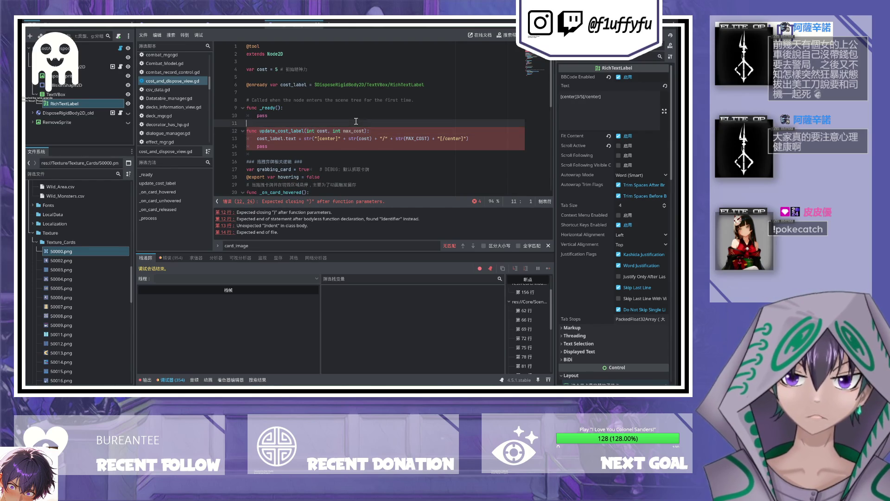
Step: Rewrite the update_cost_label parameters as 'cost: int, max_cost: int'
{"action": "key", "text": "BackSpace"}
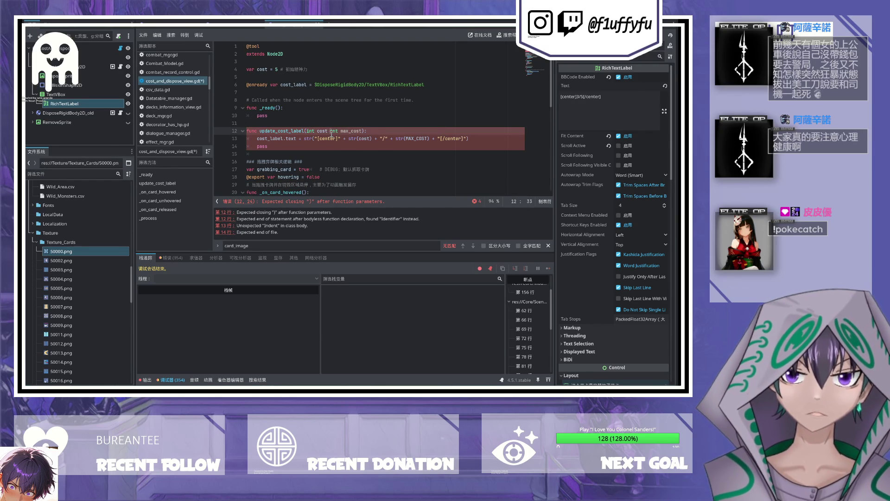
{"action": "type", "text": ","}
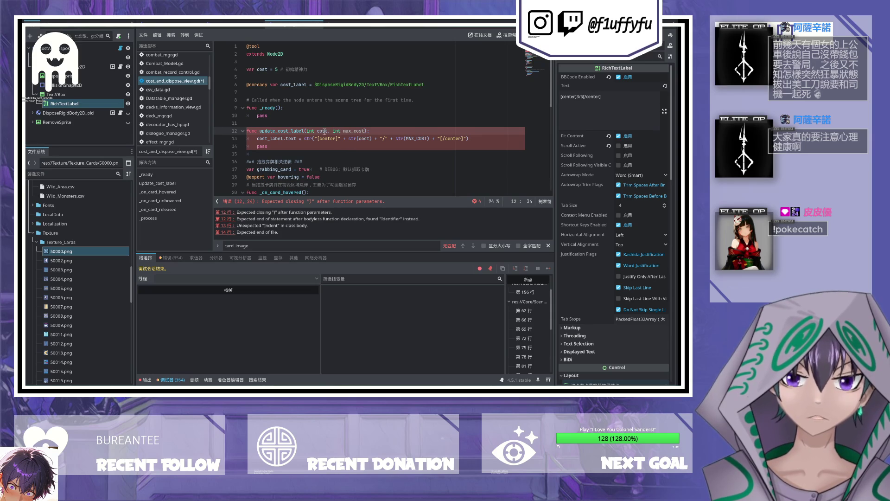
{"action": "scroll", "coordinate": [325, 131], "scroll_direction": "down", "scroll_amount": 9}
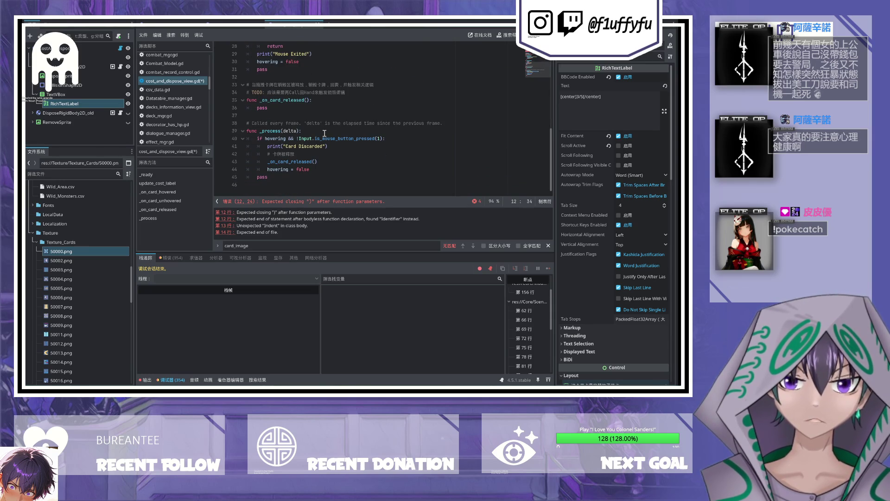
{"action": "scroll", "coordinate": [324, 133], "scroll_direction": "up", "scroll_amount": 7}
{"action": "left_click", "coordinate": [317, 79]}
{"action": "key", "text": "BackSpace"}
{"action": "key", "text": "BackSpace"}
{"action": "key", "text": "BackSpace"}
{"action": "type", "text": ": int"}
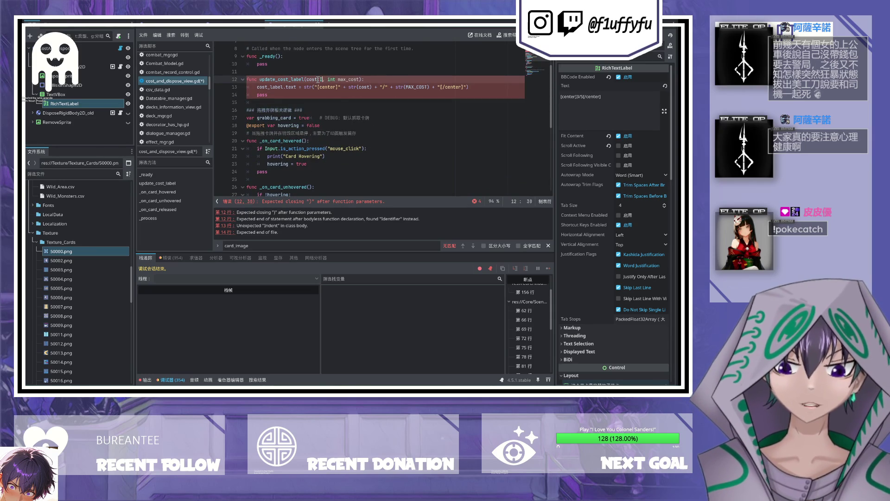
{"action": "key", "text": "BackSpace"}
{"action": "key", "text": "BackSpace"}
{"action": "key", "text": "BackSpace"}
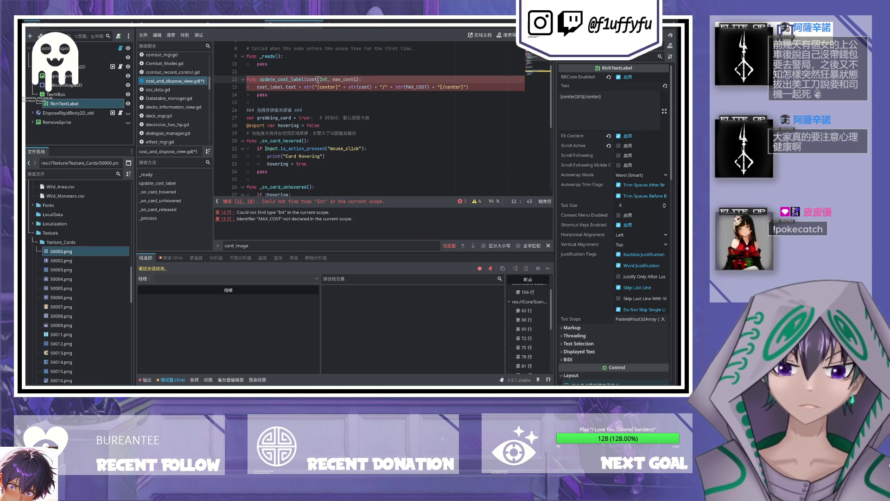
{"action": "type", "text": ":Int"}
{"action": "double_click", "coordinate": [324, 79]}
{"action": "type", "text": "int"}
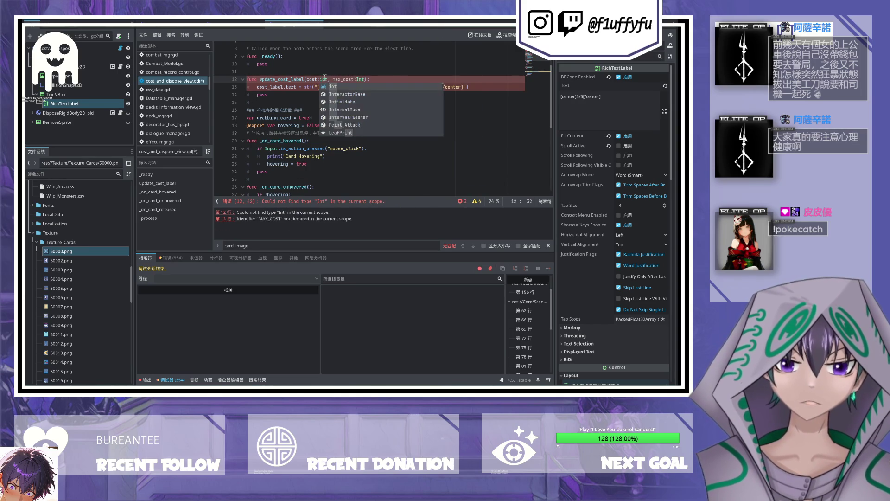
{"action": "double_click", "coordinate": [360, 80]}
{"action": "type", "text": "int"}
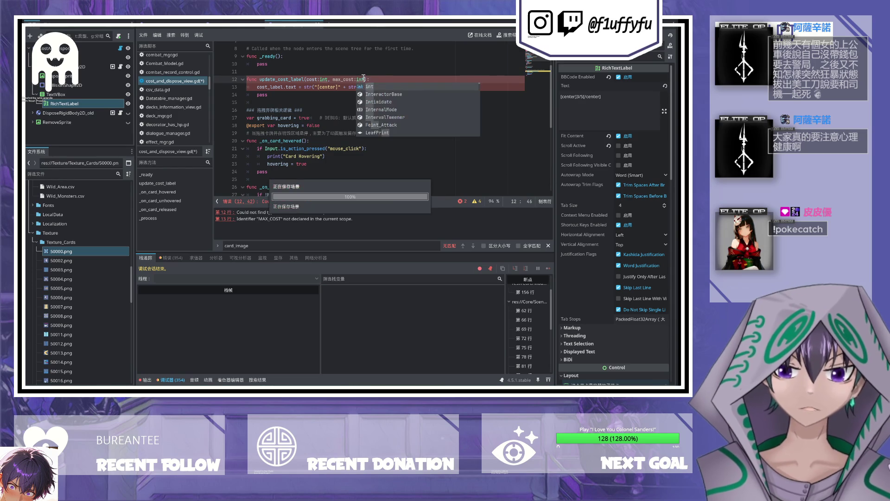
{"action": "left_click", "coordinate": [381, 80]}
Step: Replace the undeclared MAX_COST on line 13 with the max_cost parameter
{"action": "left_click", "coordinate": [336, 75]}
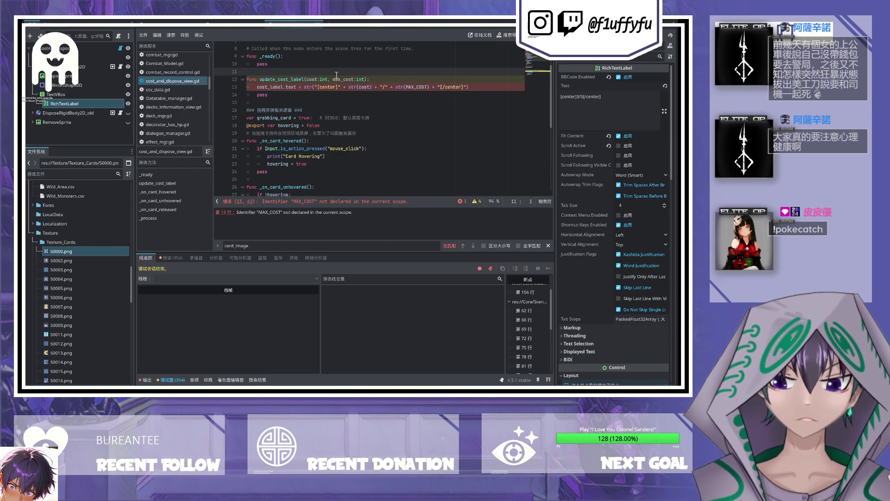
{"action": "scroll", "coordinate": [325, 84], "scroll_direction": "up", "scroll_amount": 2}
{"action": "scroll", "coordinate": [297, 93], "scroll_direction": "down", "scroll_amount": 2}
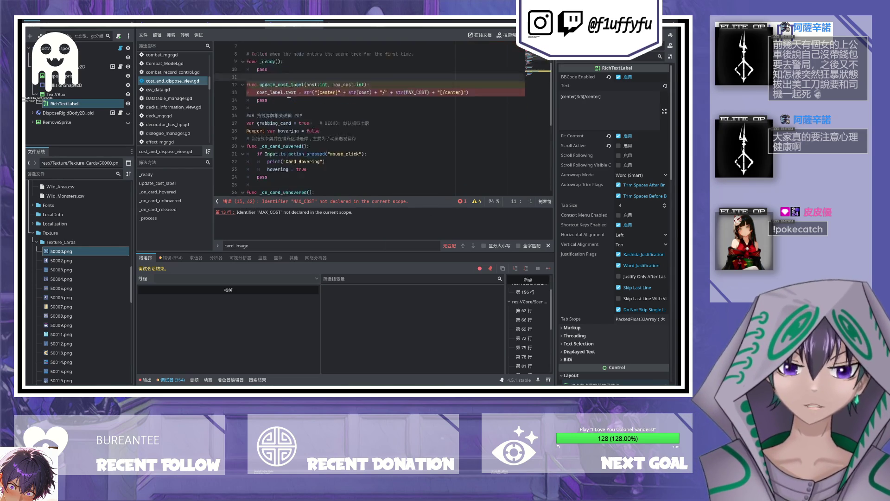
{"action": "scroll", "coordinate": [288, 95], "scroll_direction": "up", "scroll_amount": 2}
{"action": "scroll", "coordinate": [289, 94], "scroll_direction": "down", "scroll_amount": 5}
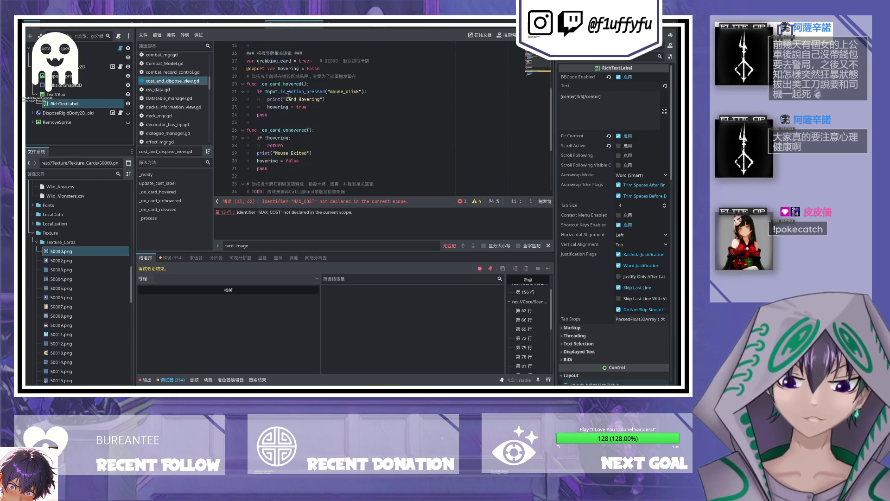
{"action": "scroll", "coordinate": [288, 95], "scroll_direction": "down", "scroll_amount": 4}
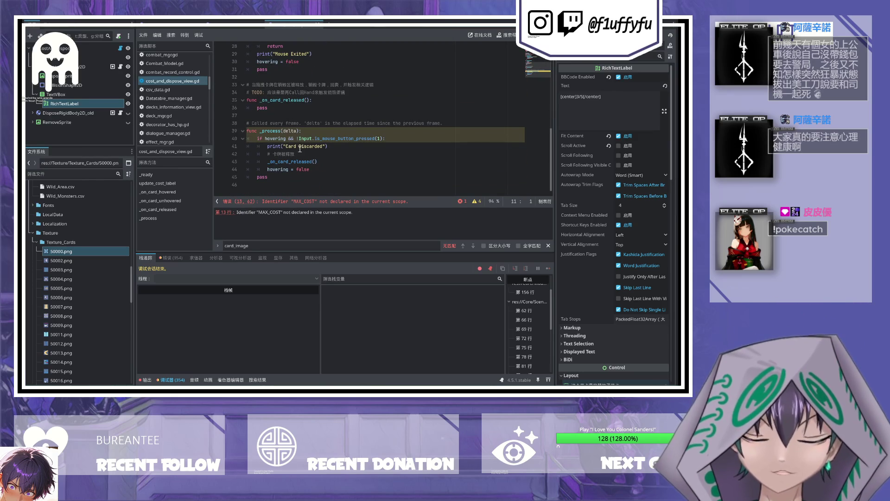
{"action": "left_click", "coordinate": [316, 202]}
{"action": "double_click", "coordinate": [417, 115]}
{"action": "scroll", "coordinate": [421, 116], "scroll_direction": "up", "scroll_amount": 1}
{"action": "double_click", "coordinate": [343, 119]}
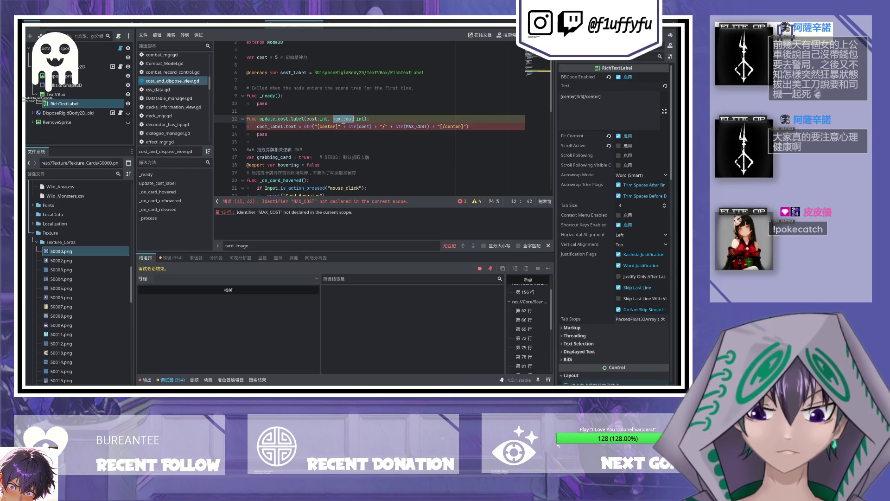
{"action": "double_click", "coordinate": [422, 126]}
{"action": "type", "text": "max_cost"}
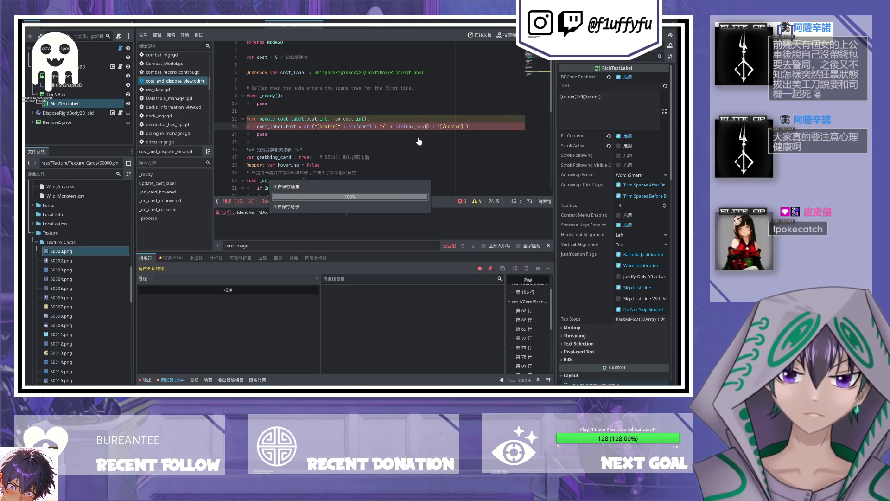
{"action": "scroll", "coordinate": [407, 135], "scroll_direction": "down", "scroll_amount": 3}
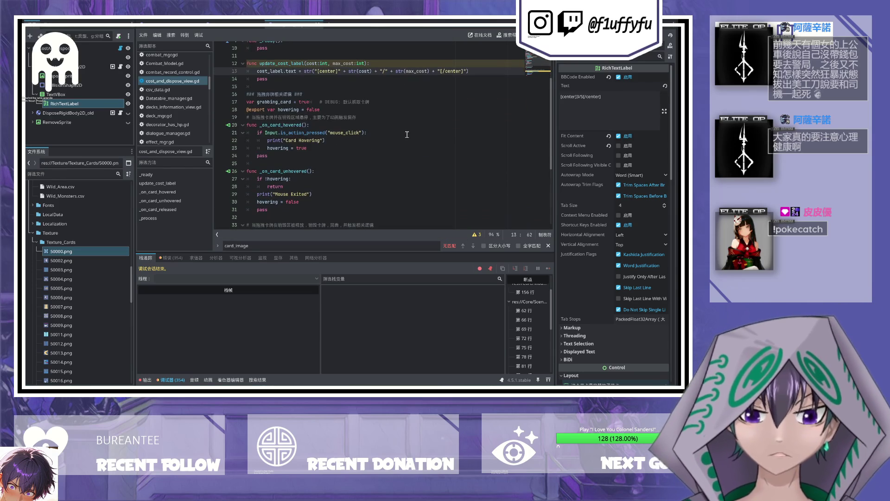
{"action": "scroll", "coordinate": [290, 65], "scroll_direction": "up", "scroll_amount": 1}
{"action": "left_click", "coordinate": [290, 95]}
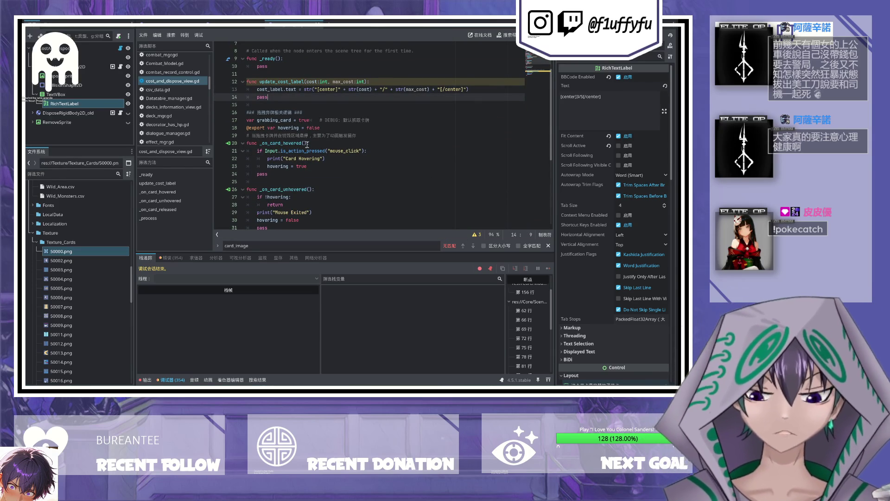
Step: Inspect the hovering release check in _process and the _on_card_released function
{"action": "scroll", "coordinate": [347, 171], "scroll_direction": "down", "scroll_amount": 5}
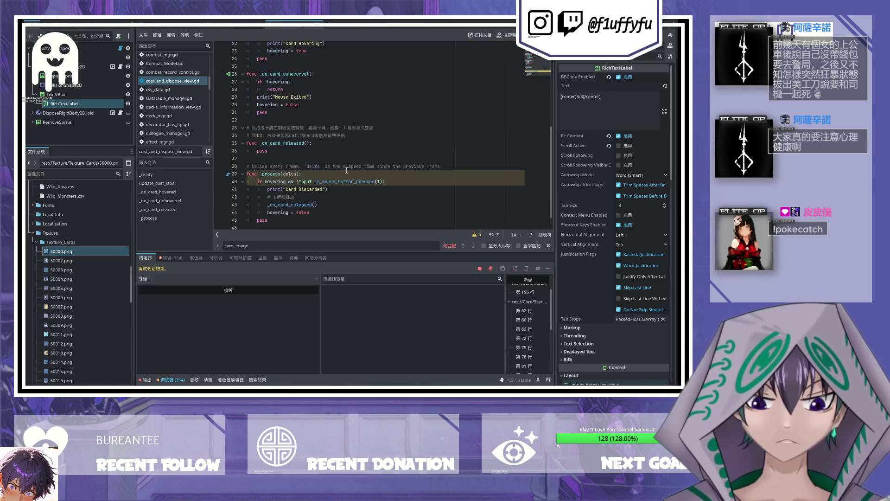
{"action": "left_click", "coordinate": [394, 181]}
{"action": "scroll", "coordinate": [382, 186], "scroll_direction": "down", "scroll_amount": 1}
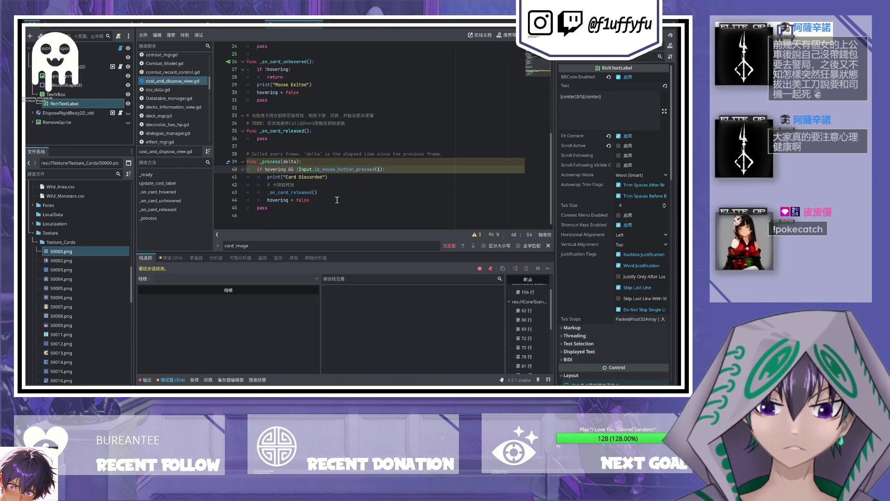
{"action": "left_click", "coordinate": [327, 131]}
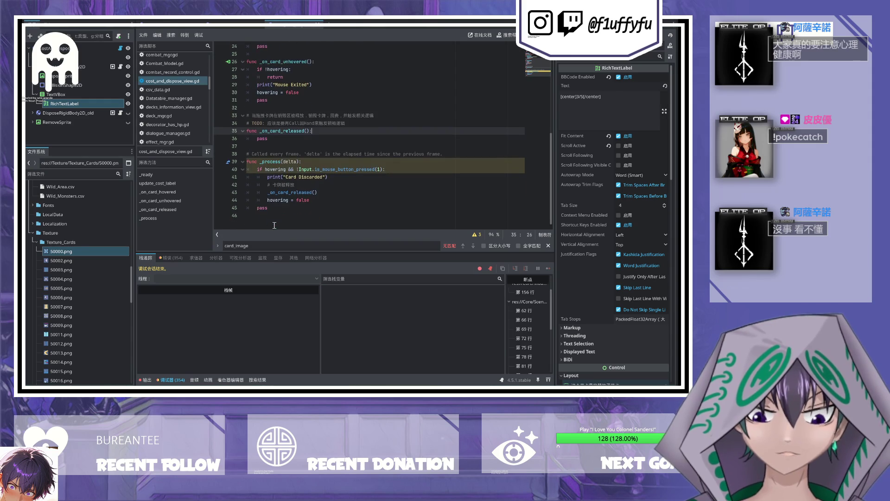
{"action": "left_click", "coordinate": [343, 184]}
{"action": "double_click", "coordinate": [288, 191]}
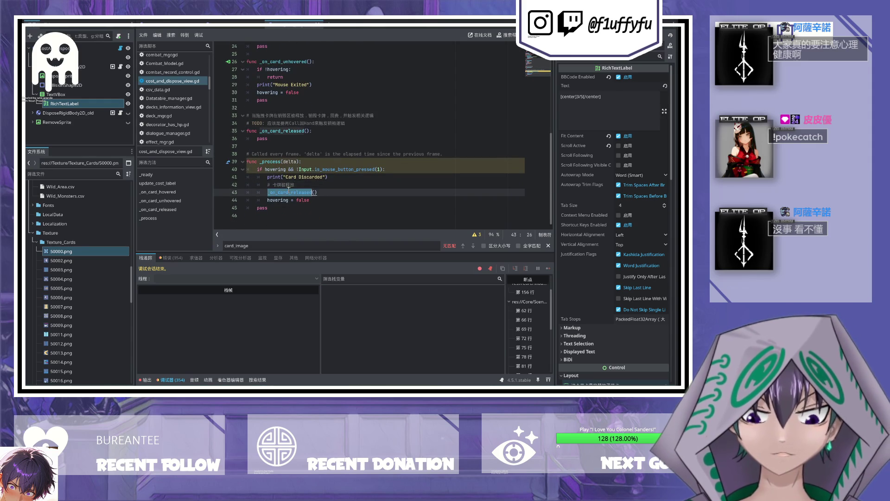
{"action": "left_click", "coordinate": [311, 131]}
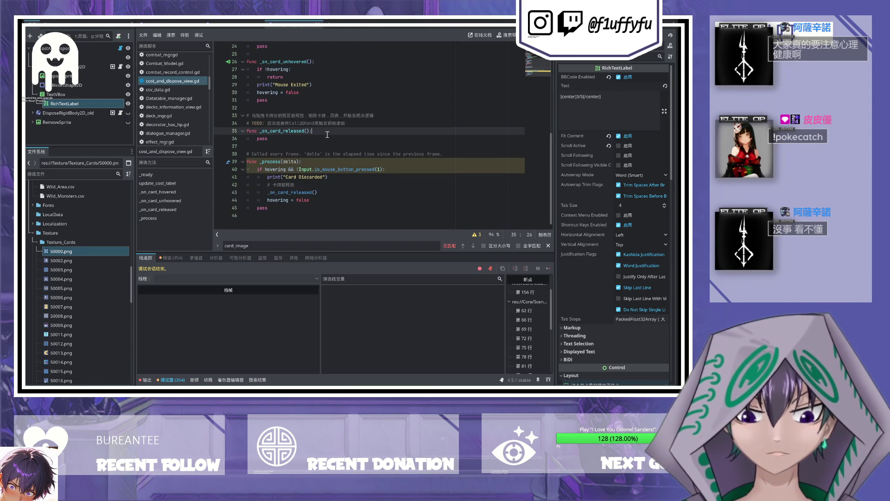
{"action": "scroll", "coordinate": [480, 160], "scroll_direction": "up", "scroll_amount": 4}
{"action": "scroll", "coordinate": [482, 171], "scroll_direction": "up", "scroll_amount": 4}
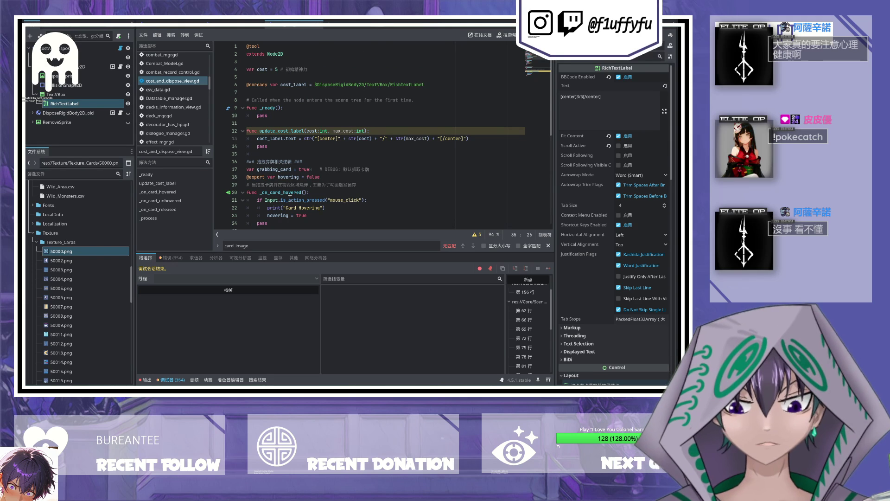
{"action": "scroll", "coordinate": [321, 182], "scroll_direction": "down", "scroll_amount": 4}
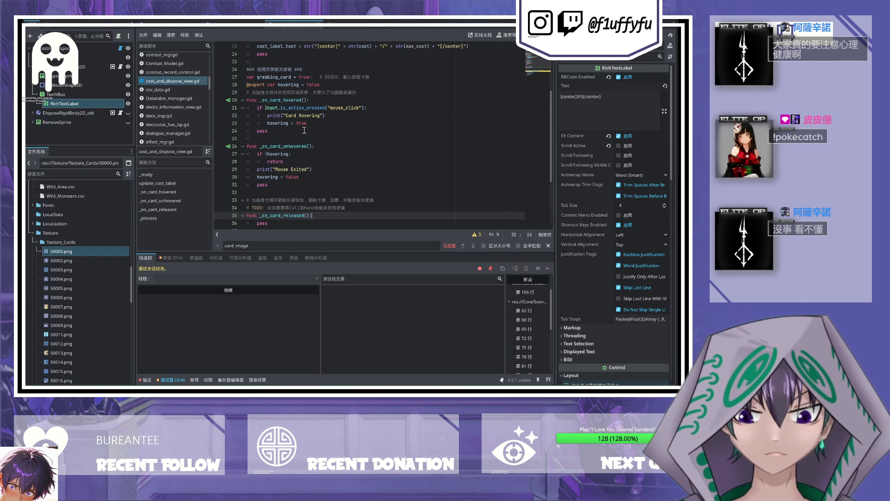
Step: Insert a blank line after the hovering export, then switch to the combat scene
{"action": "left_click", "coordinate": [337, 85]}
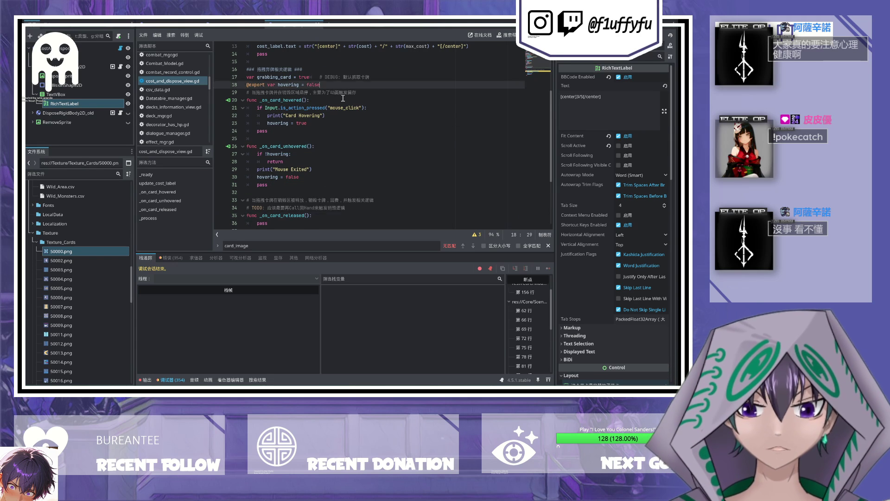
{"action": "key", "text": "Return"}
{"action": "left_click", "coordinate": [362, 131]}
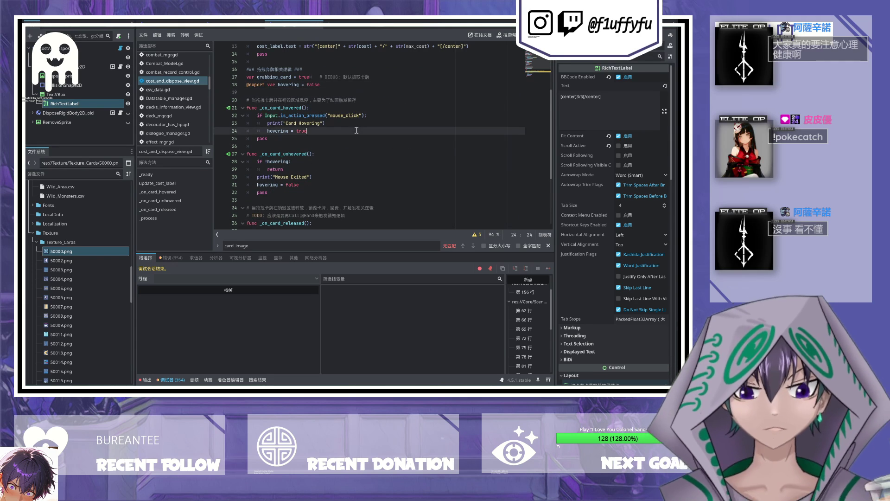
{"action": "key", "text": "Return"}
{"action": "key", "text": "BackSpace"}
{"action": "key", "text": "BackSpace"}
{"action": "key", "text": "BackSpace"}
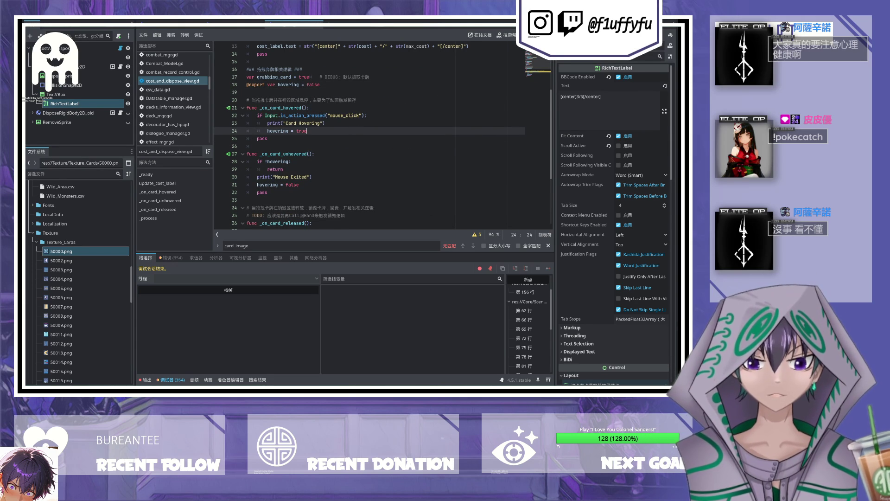
{"action": "scroll", "coordinate": [325, 81], "scroll_direction": "up", "scroll_amount": 3}
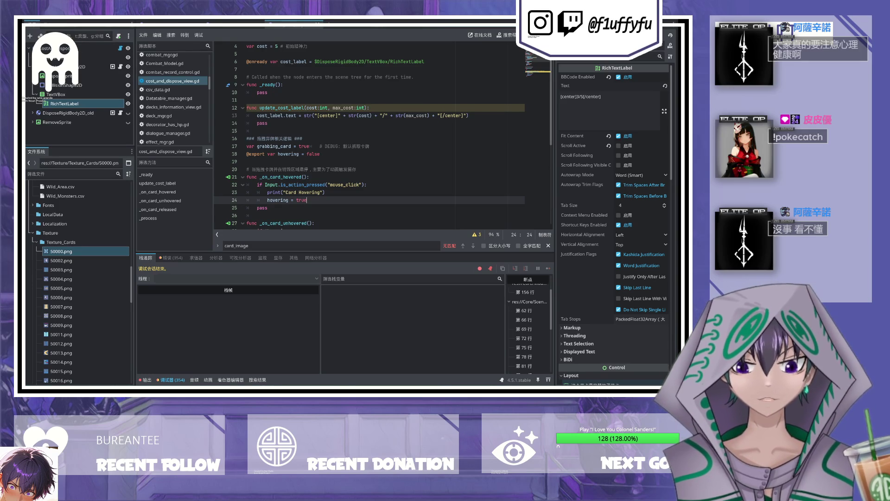
{"action": "left_click", "coordinate": [241, 23]}
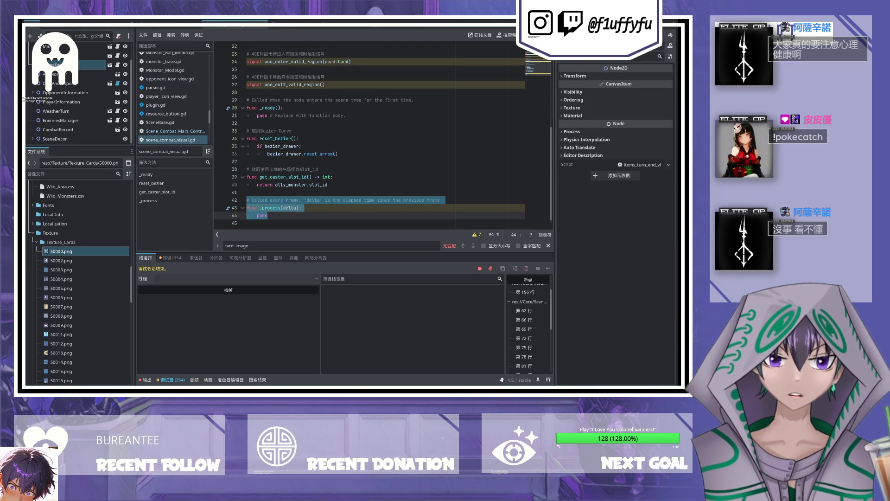
Step: Run the project with F5 and release cards in the game window until a breakpoint pauses execution
{"action": "key", "text": "F5"}
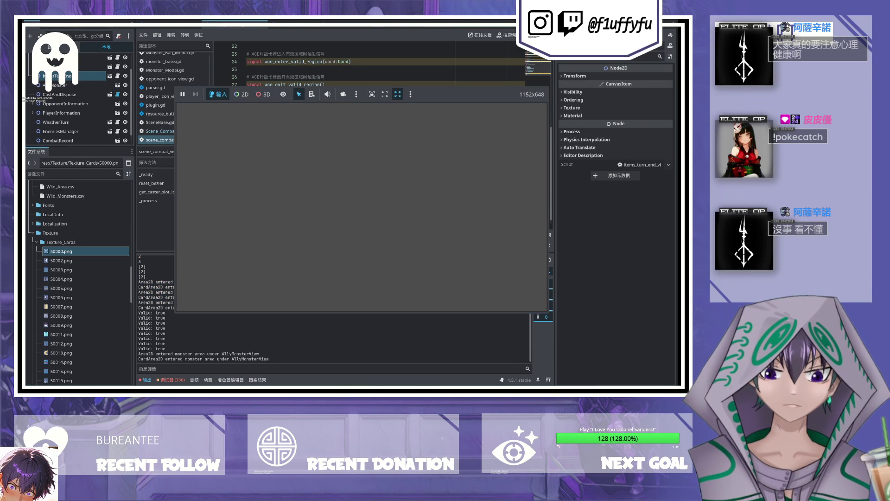
{"action": "left_click", "coordinate": [324, 215]}
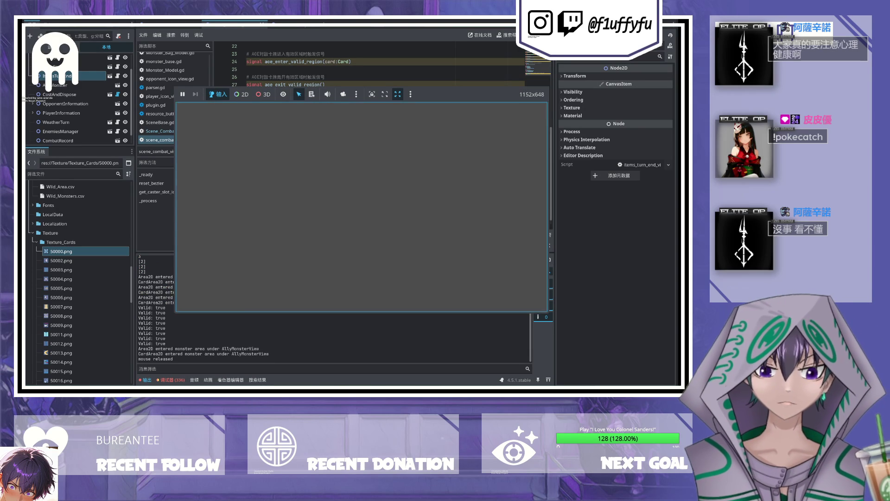
{"action": "left_click", "coordinate": [324, 215]}
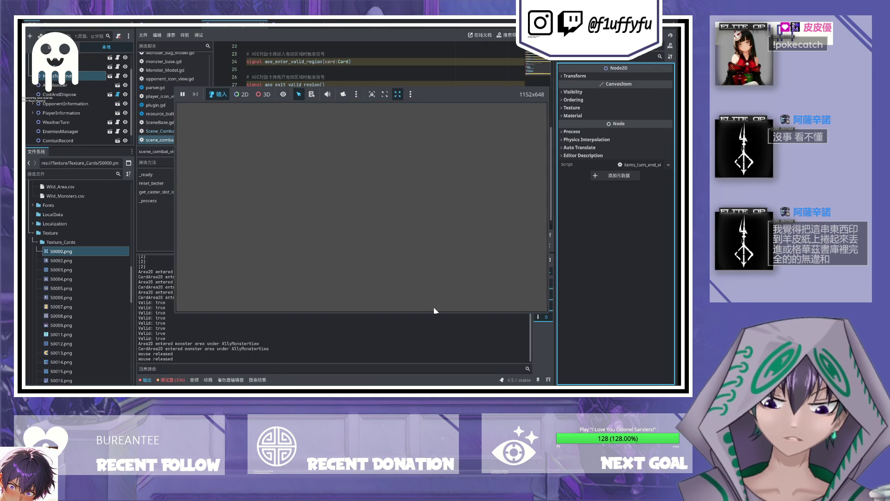
{"action": "scroll", "coordinate": [401, 218], "scroll_direction": "down", "scroll_amount": 1}
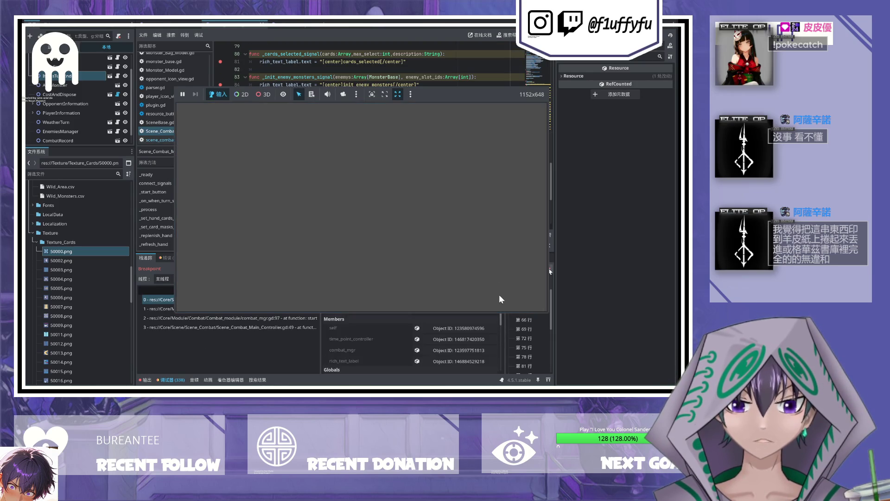
Step: Continue past four breakpoints with F12, ending paused at _set_hand_cards_signal
{"action": "key", "text": "F12"}
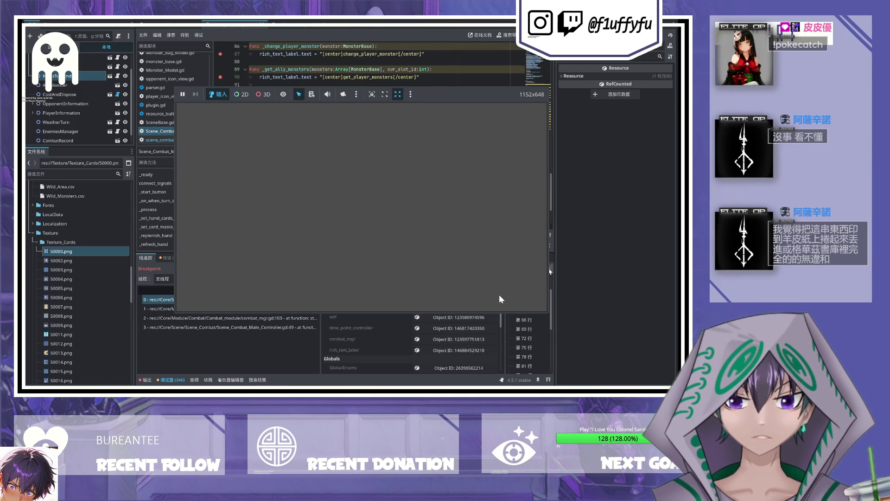
{"action": "key", "text": "F12"}
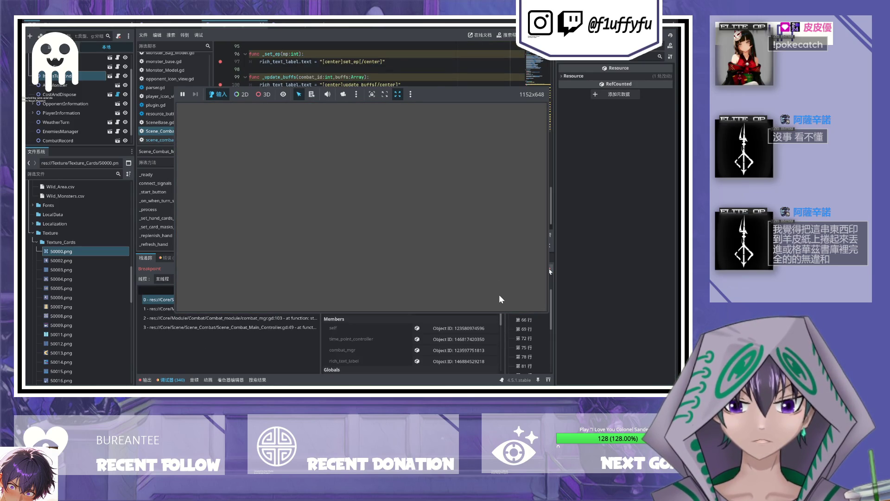
{"action": "key", "text": "F12"}
{"action": "key", "text": "F12"}
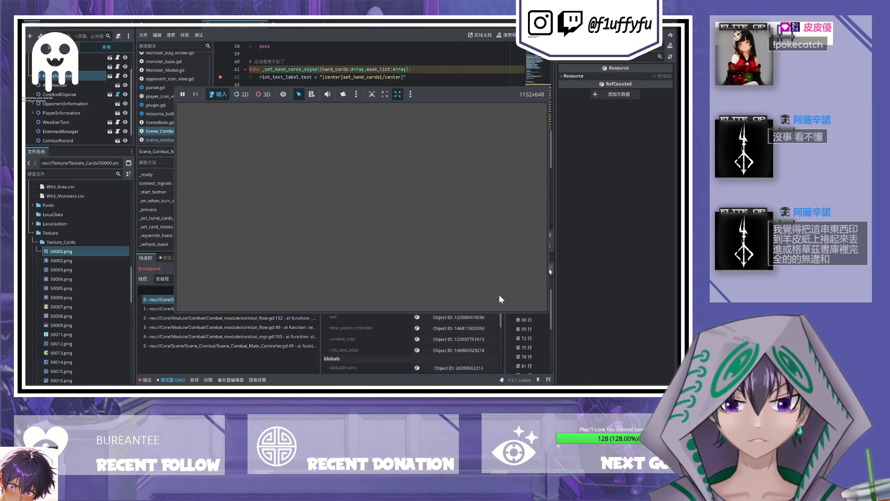
{"action": "key", "text": "F12"}
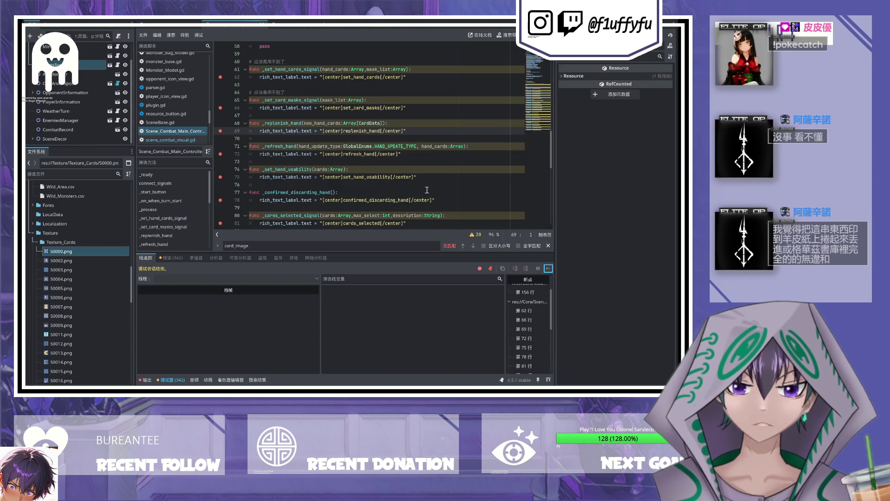
Step: Review the controller's connect_signals code, highlight the replenish_hand connection, then go back to the cost label scene
{"action": "scroll", "coordinate": [370, 139], "scroll_direction": "up", "scroll_amount": 3}
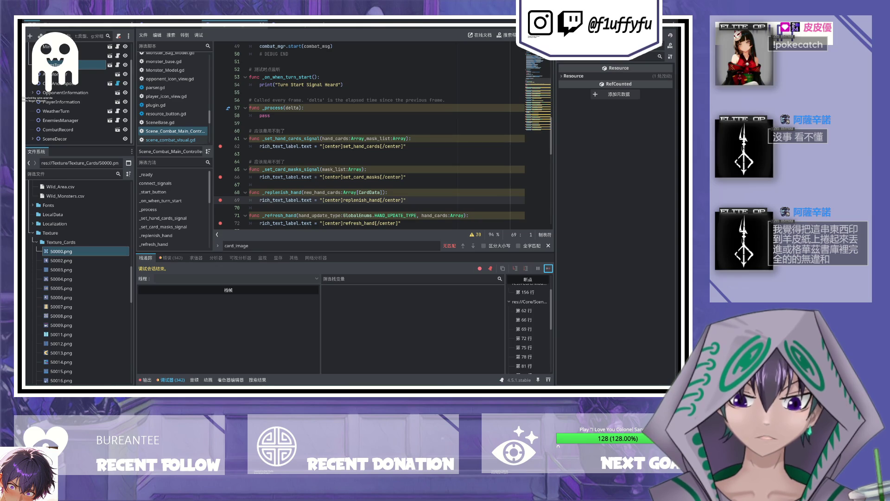
{"action": "left_click", "coordinate": [586, 252]}
{"action": "scroll", "coordinate": [338, 160], "scroll_direction": "down", "scroll_amount": 2}
{"action": "scroll", "coordinate": [337, 160], "scroll_direction": "up", "scroll_amount": 4}
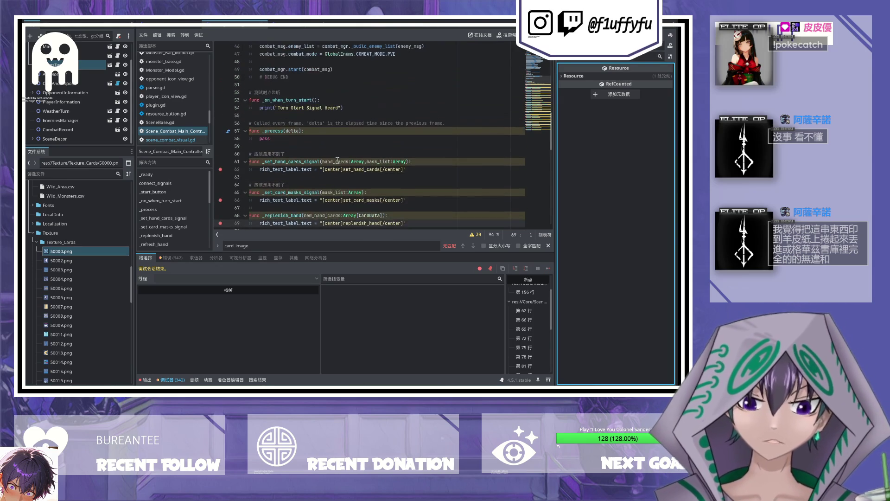
{"action": "scroll", "coordinate": [337, 158], "scroll_direction": "down", "scroll_amount": 3}
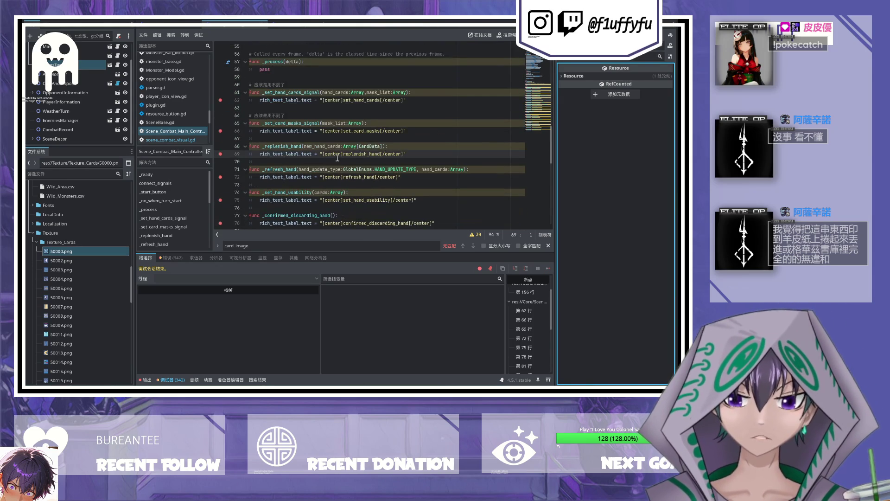
{"action": "scroll", "coordinate": [293, 124], "scroll_direction": "up", "scroll_amount": 14}
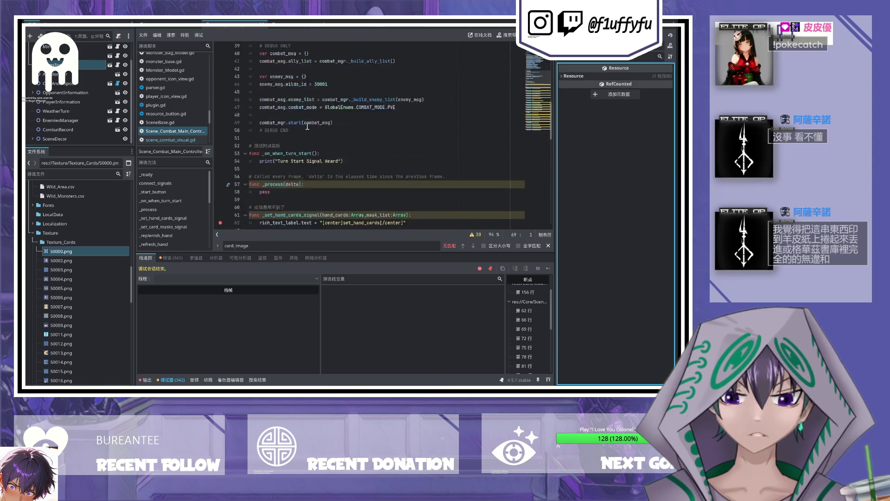
{"action": "left_click_drag", "start_coordinate": [390, 100], "coordinate": [261, 103]}
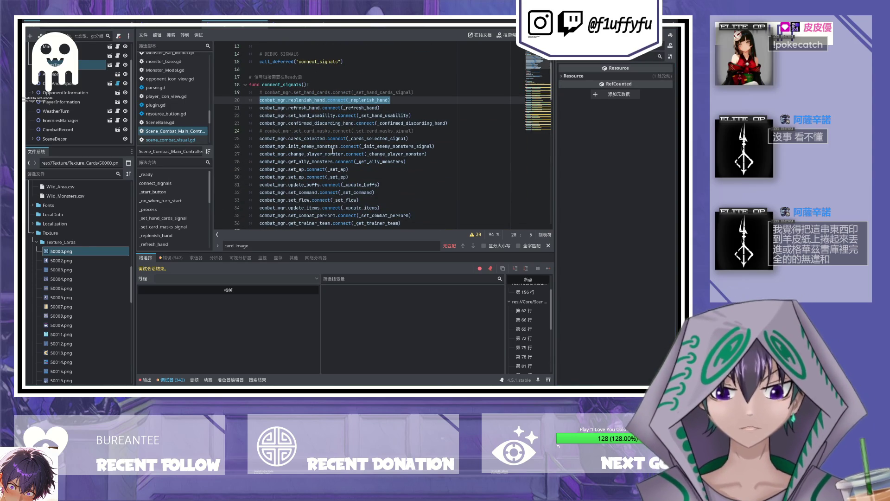
{"action": "left_click", "coordinate": [276, 26]}
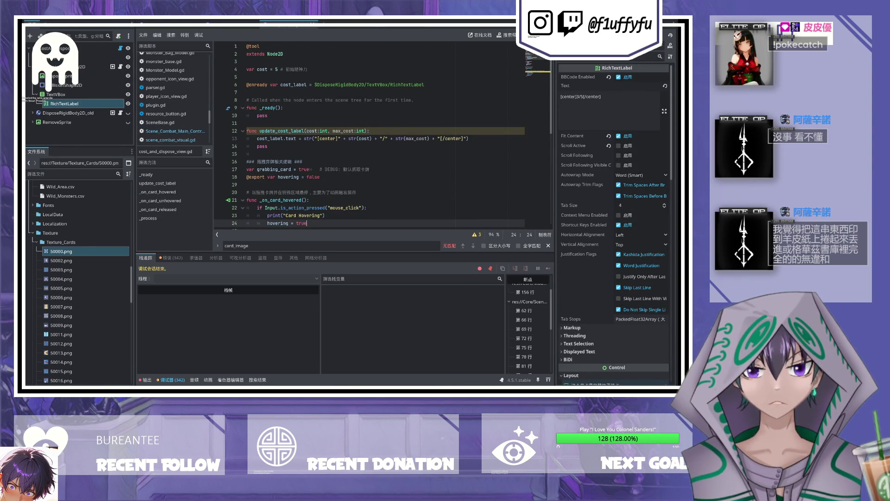
Step: Open the MainPanels scene and bring up the Hand node's hand.gd script
{"action": "left_click", "coordinate": [234, 26]}
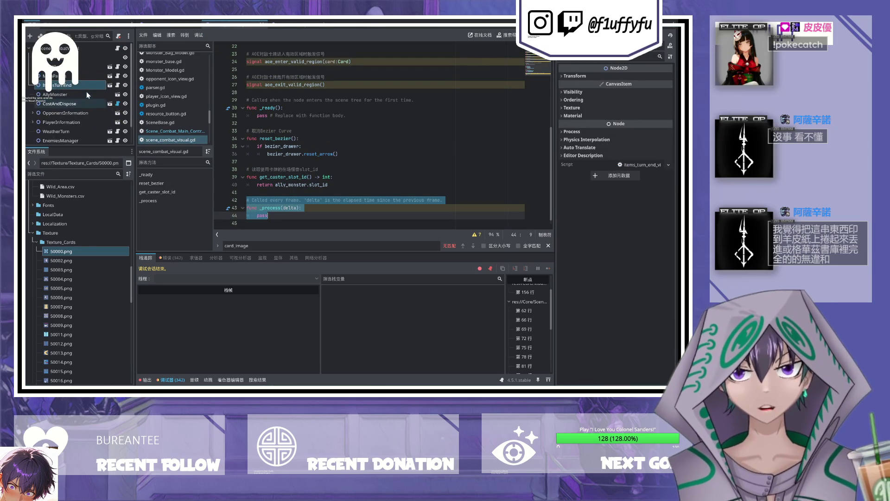
{"action": "left_click", "coordinate": [110, 76]}
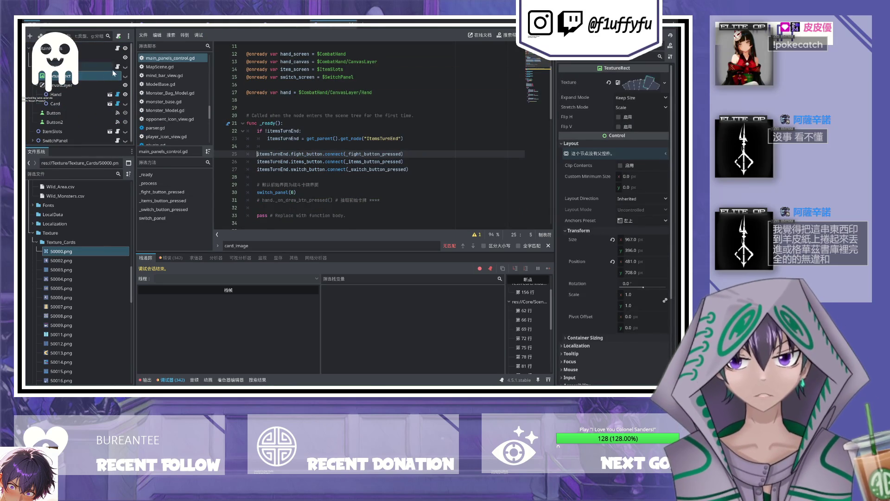
{"action": "left_click", "coordinate": [112, 67]}
{"action": "key", "text": "Left"}
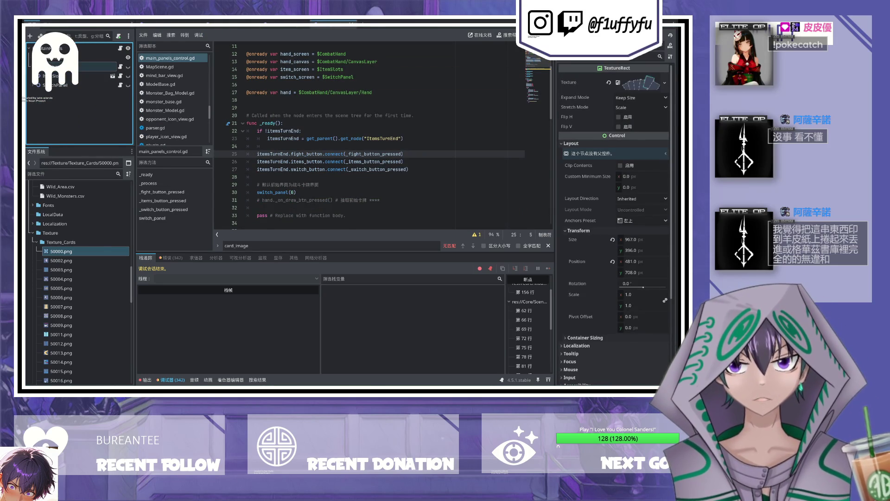
{"action": "key", "text": "Right"}
{"action": "left_click", "coordinate": [117, 95]}
Step: Unfold _ready and connect_signals in hand.gd and copy the signal setup code on lines 56–64
{"action": "scroll", "coordinate": [300, 144], "scroll_direction": "up", "scroll_amount": 20}
{"action": "scroll", "coordinate": [271, 122], "scroll_direction": "up", "scroll_amount": 15}
{"action": "left_click", "coordinate": [245, 138]}
{"action": "scroll", "coordinate": [251, 153], "scroll_direction": "down", "scroll_amount": 2}
{"action": "left_click", "coordinate": [245, 161]}
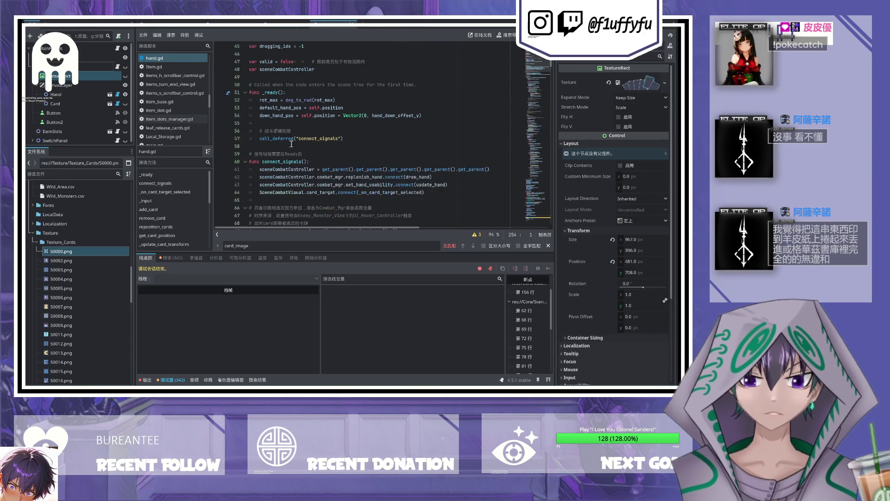
{"action": "left_click", "coordinate": [350, 139]}
{"action": "left_click", "coordinate": [426, 191]}
{"action": "mouse_move", "coordinate": [424, 192]}
{"action": "left_mouse_down"}
{"action": "mouse_move", "coordinate": [255, 155]}
{"action": "mouse_move", "coordinate": [249, 130]}
{"action": "left_mouse_up"}
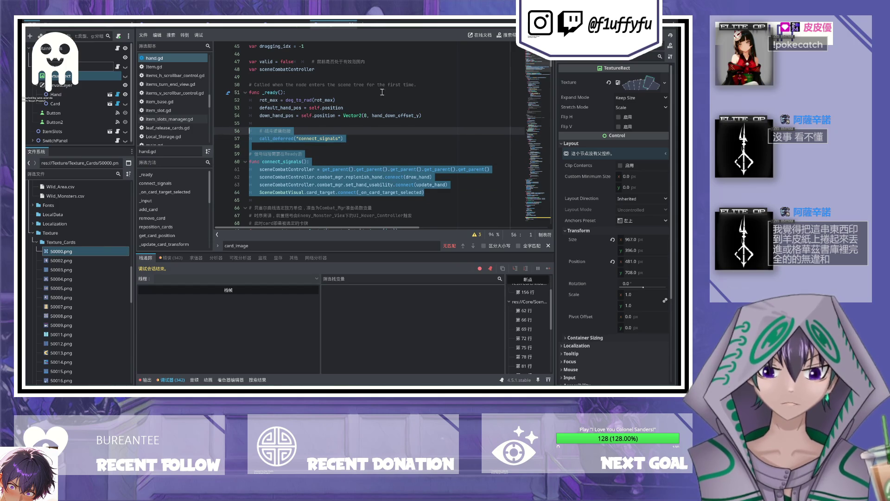
{"action": "left_click", "coordinate": [279, 26]}
Step: Paste the copied connect_signals block over pass in _ready, fix the comment indentation, and save
{"action": "double_click", "coordinate": [257, 115]}
{"action": "key", "text": "ctrl+v"}
{"action": "key", "text": "ctrl+z"}
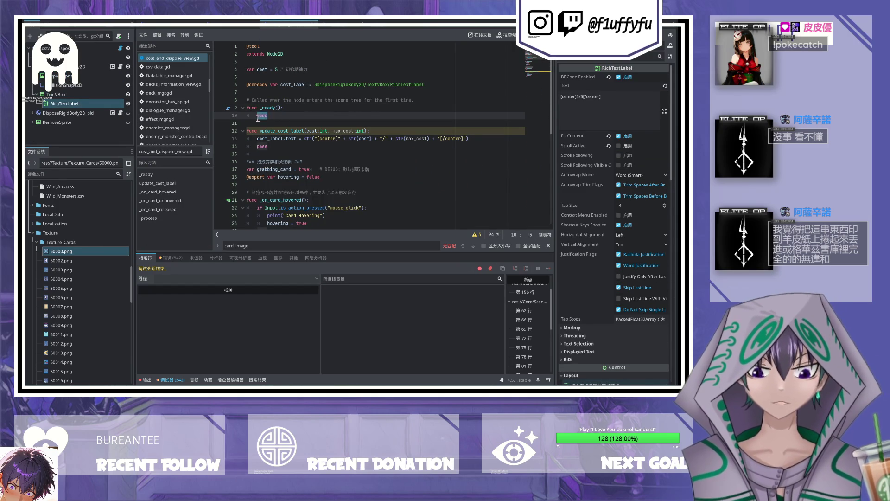
{"action": "key", "text": "ctrl+v"}
{"action": "left_click", "coordinate": [300, 115]}
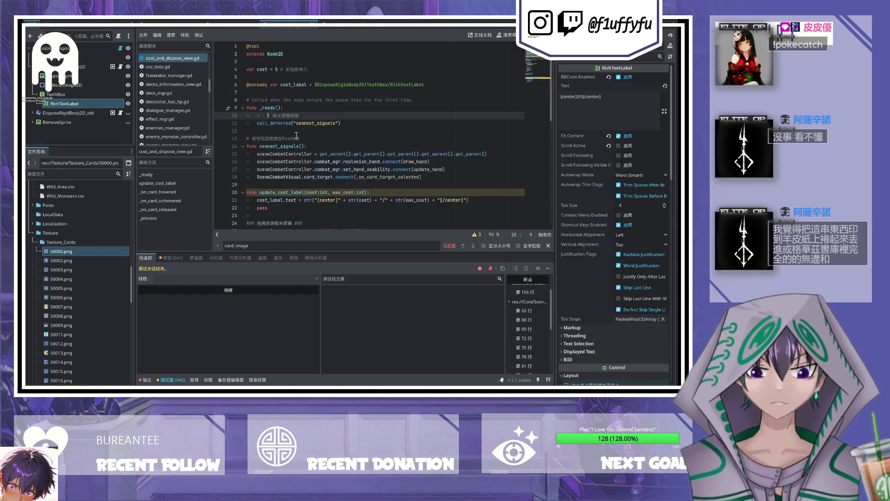
{"action": "key", "text": "Home"}
{"action": "key", "text": "Delete"}
{"action": "left_click", "coordinate": [317, 154]}
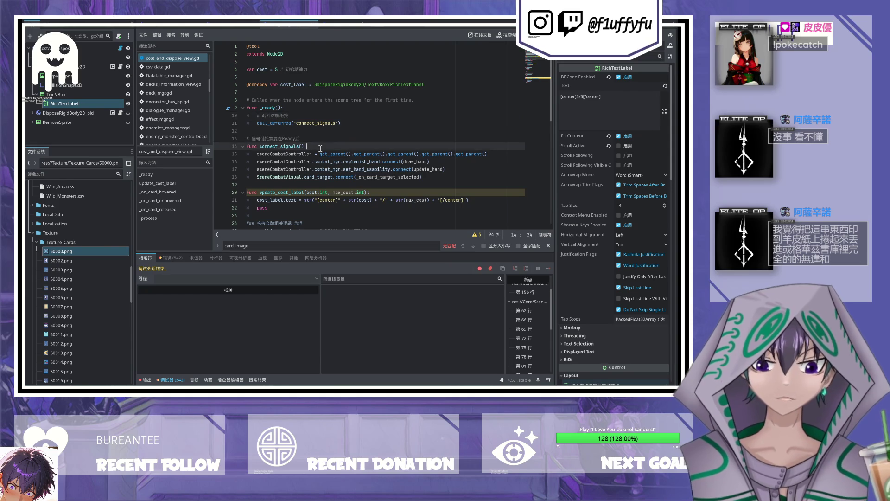
{"action": "left_click", "coordinate": [321, 153]}
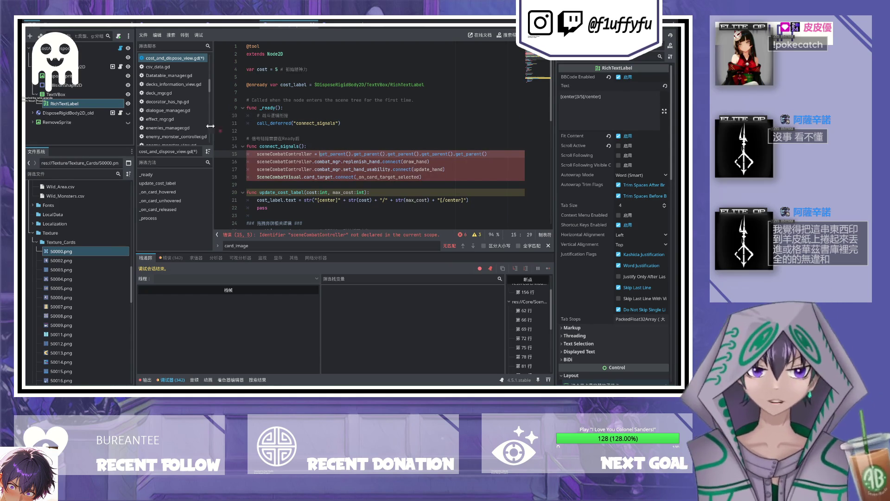
{"action": "key", "text": "ctrl+s"}
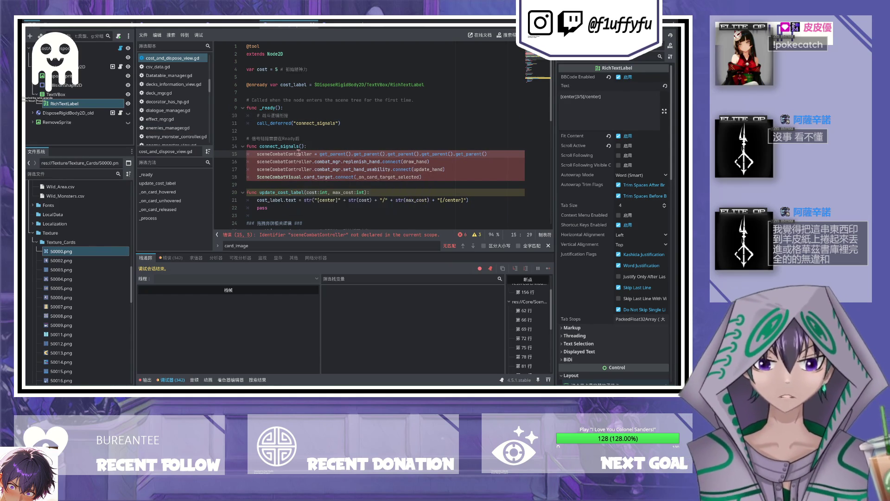
{"action": "double_click", "coordinate": [296, 153]}
Step: Copy hand.gd's sceneCombatController declaration onto line 5 of the cost script and save
{"action": "left_click", "coordinate": [329, 27]}
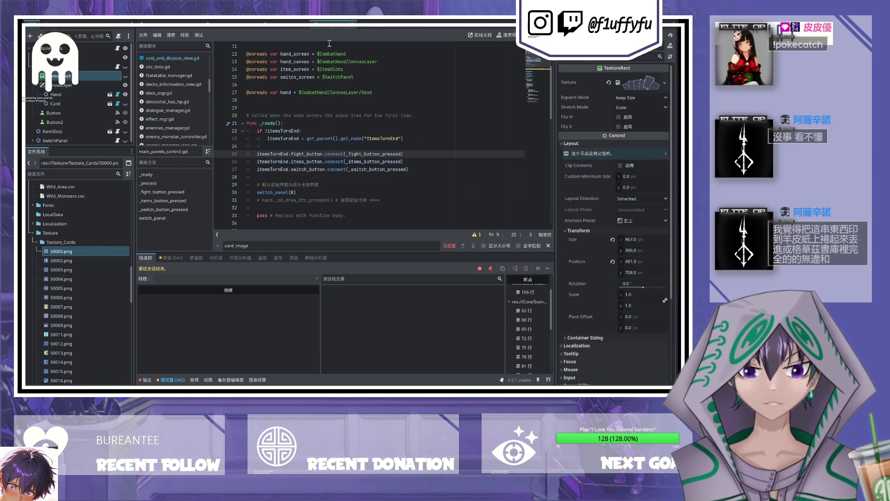
{"action": "scroll", "coordinate": [275, 157], "scroll_direction": "up", "scroll_amount": 5}
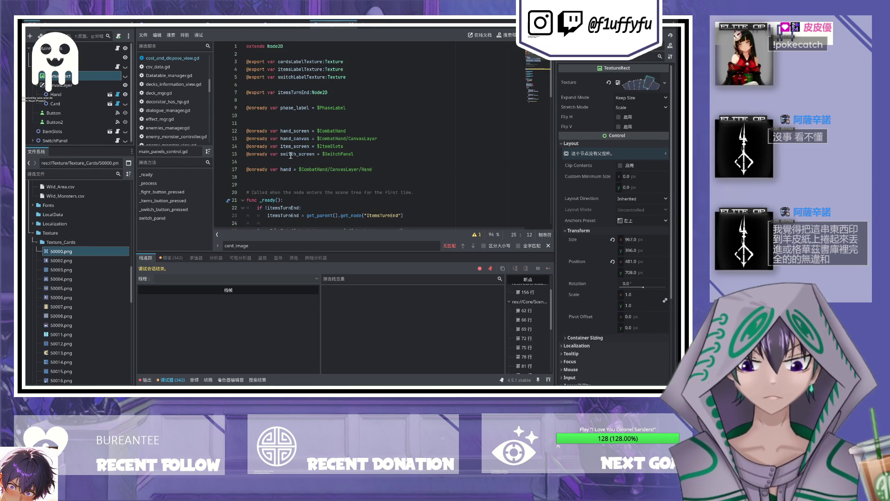
{"action": "left_click", "coordinate": [117, 94]}
{"action": "left_click", "coordinate": [288, 169]}
{"action": "left_click", "coordinate": [287, 169], "text": "ctrl"}
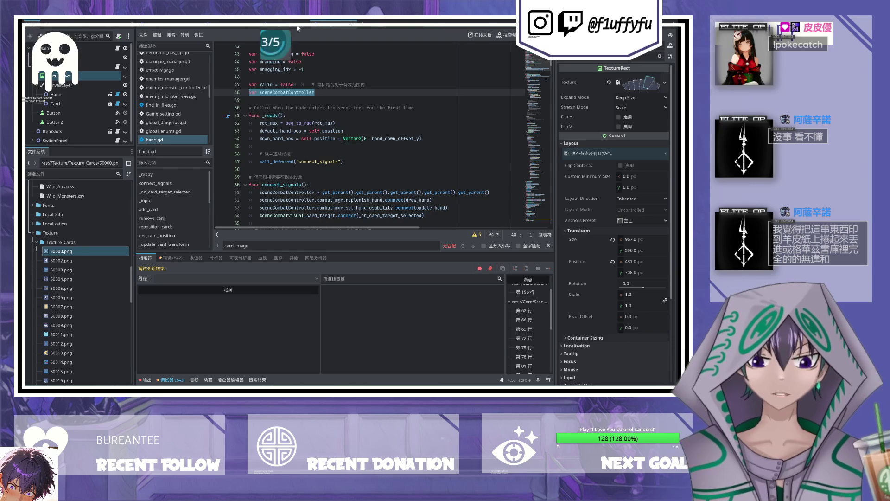
{"action": "left_click", "coordinate": [290, 23]}
{"action": "left_click", "coordinate": [318, 77]}
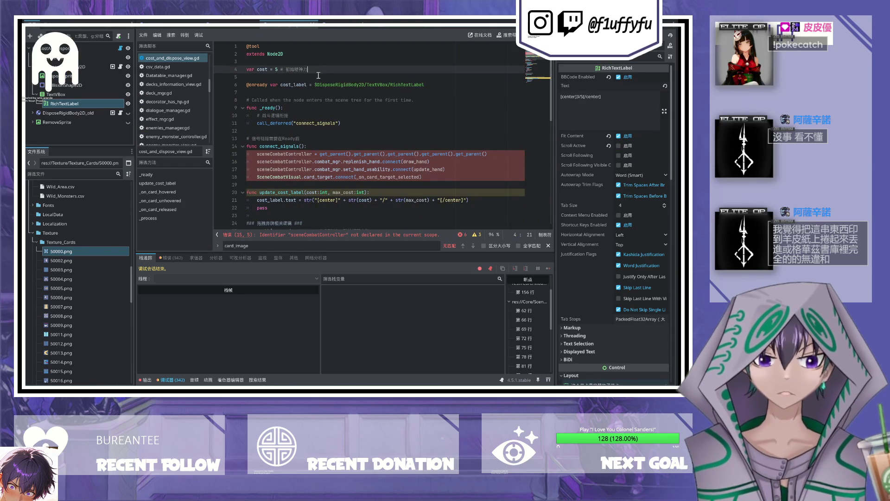
{"action": "type", "text": "var sceneCombatController"}
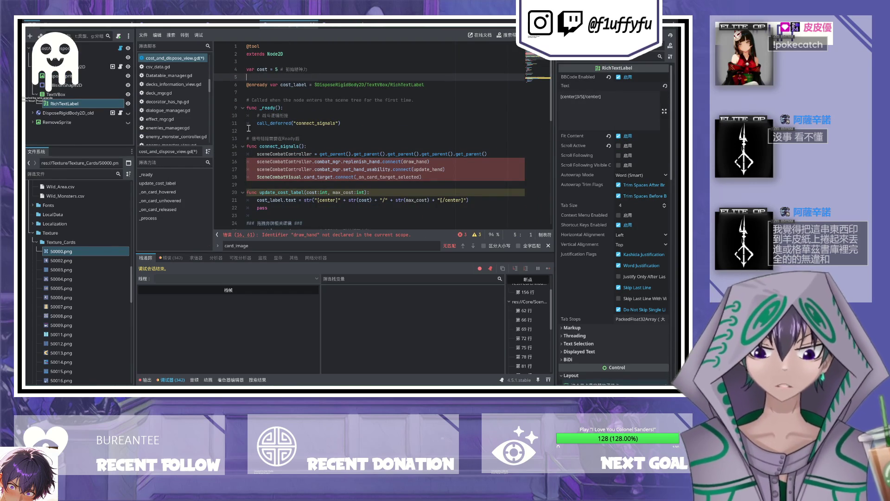
{"action": "key", "text": "Return"}
{"action": "key", "text": "ctrl+s"}
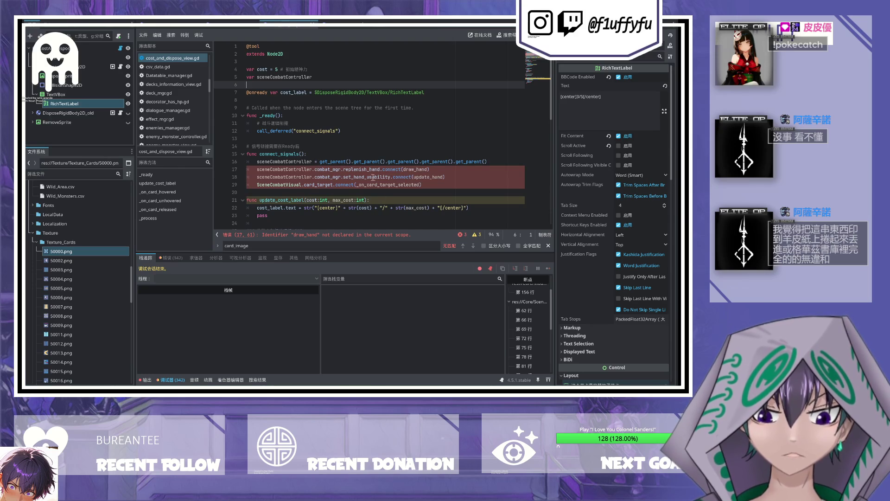
Step: Delete the set_hand_usability connection line from connect_signals
{"action": "double_click", "coordinate": [412, 170]}
{"action": "left_click", "coordinate": [441, 184]}
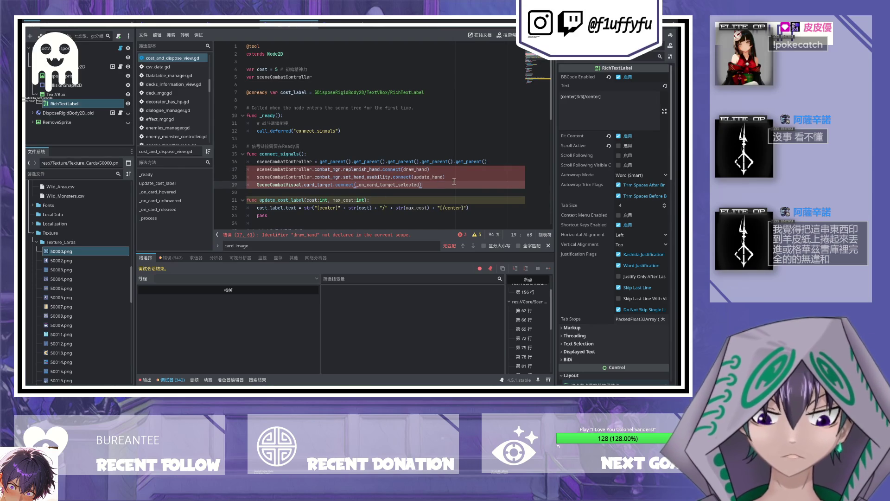
{"action": "left_click_drag", "start_coordinate": [457, 178], "coordinate": [450, 168]}
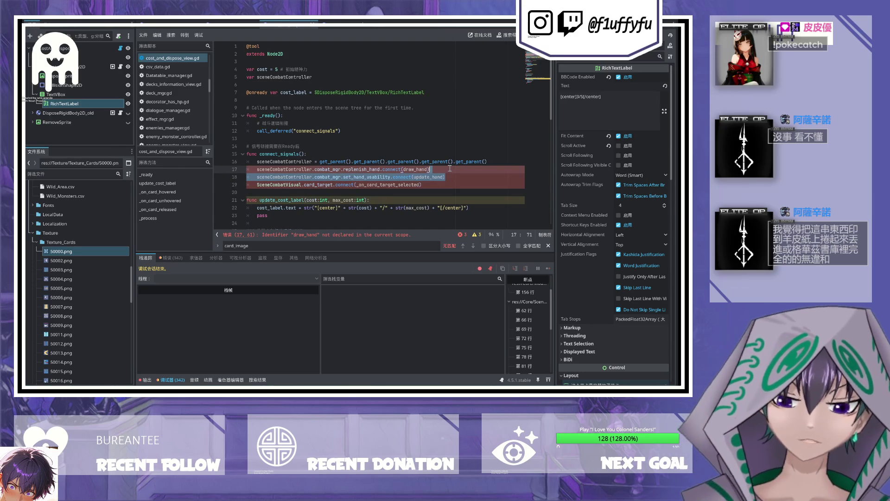
{"action": "key", "text": "BackSpace"}
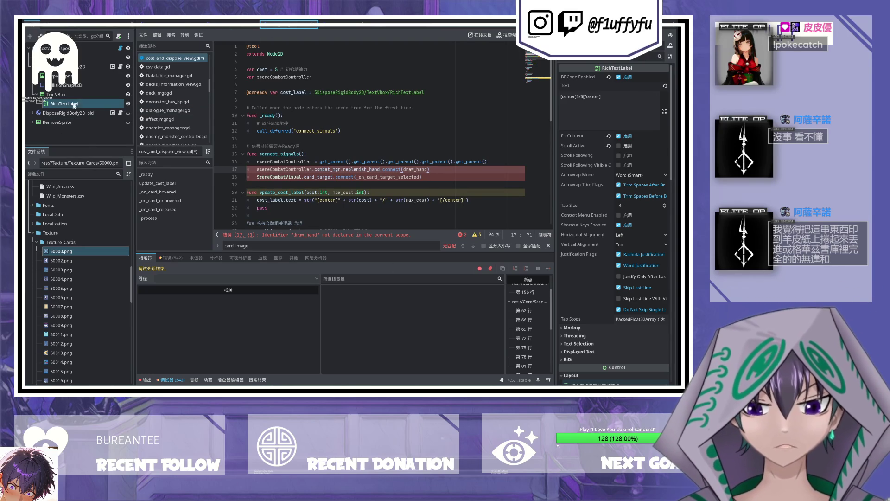
Step: Inspect the cost node, the combat scene's CostAndDispose node, and the controller scene's root
{"action": "left_click", "coordinate": [85, 48]}
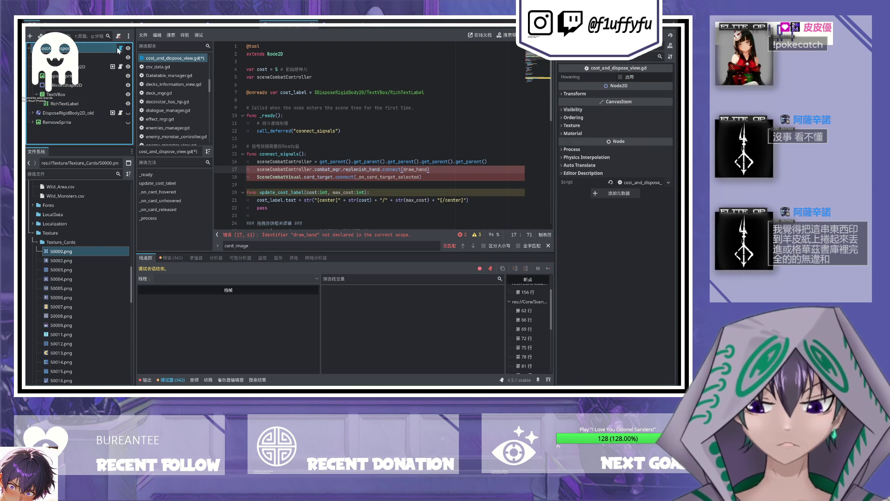
{"action": "left_click", "coordinate": [218, 22]}
{"action": "left_click", "coordinate": [260, 21]}
{"action": "left_click", "coordinate": [235, 21]}
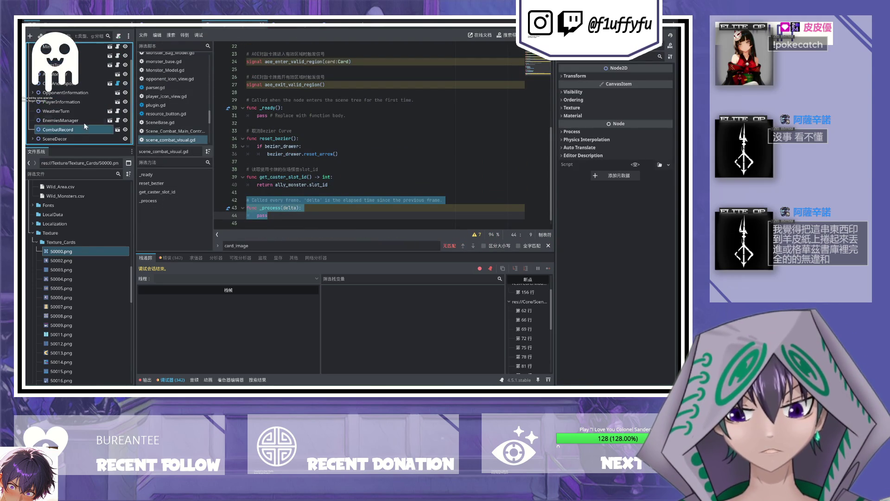
{"action": "left_click", "coordinate": [85, 88]}
{"action": "scroll", "coordinate": [85, 87], "scroll_direction": "up", "scroll_amount": 2}
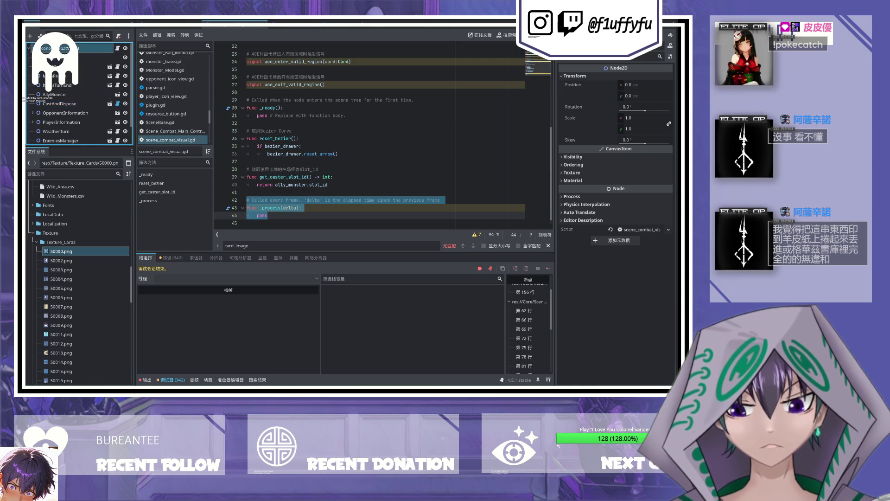
{"action": "left_click", "coordinate": [162, 22]}
{"action": "left_click", "coordinate": [89, 50]}
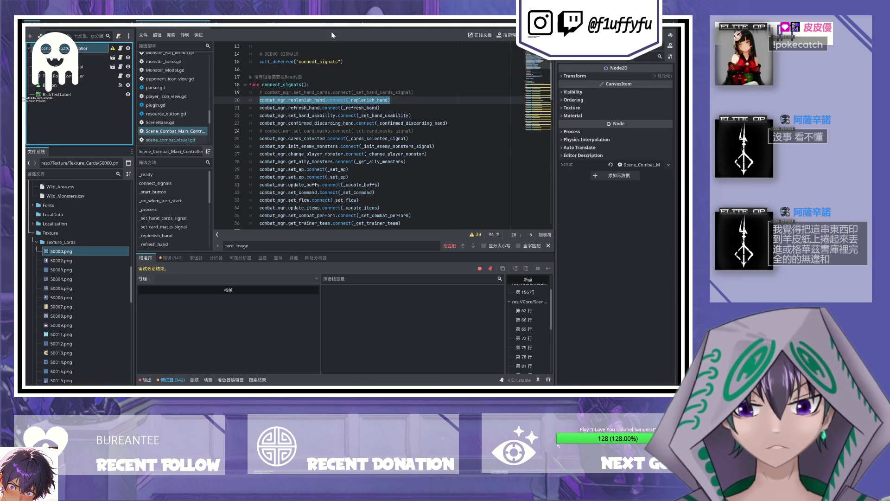
{"action": "left_click", "coordinate": [292, 23]}
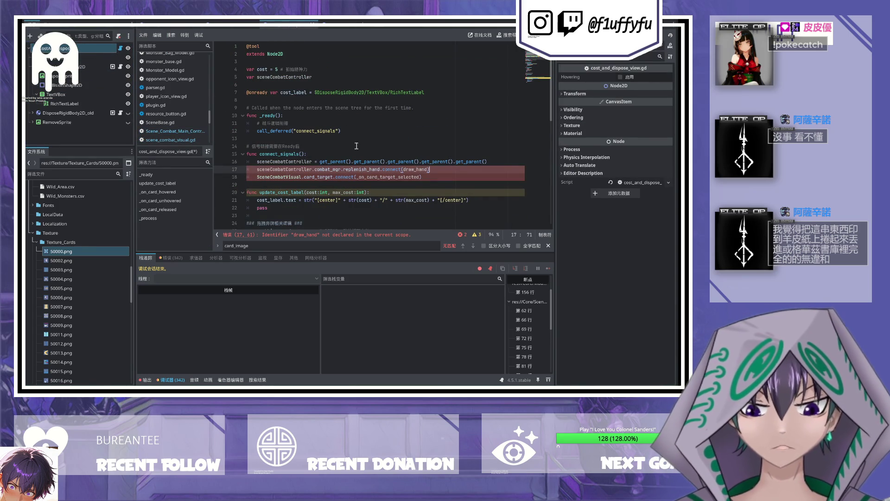
Step: Trim sceneCombatController to get_parent().get_parent(), save, and remove replenish_hand from line 17
{"action": "left_click_drag", "start_coordinate": [388, 161], "coordinate": [493, 162]}
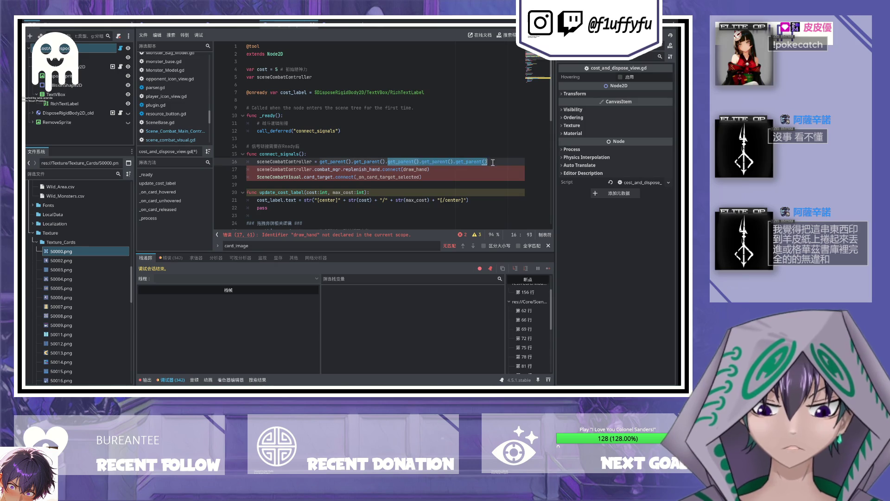
{"action": "key", "text": "BackSpace"}
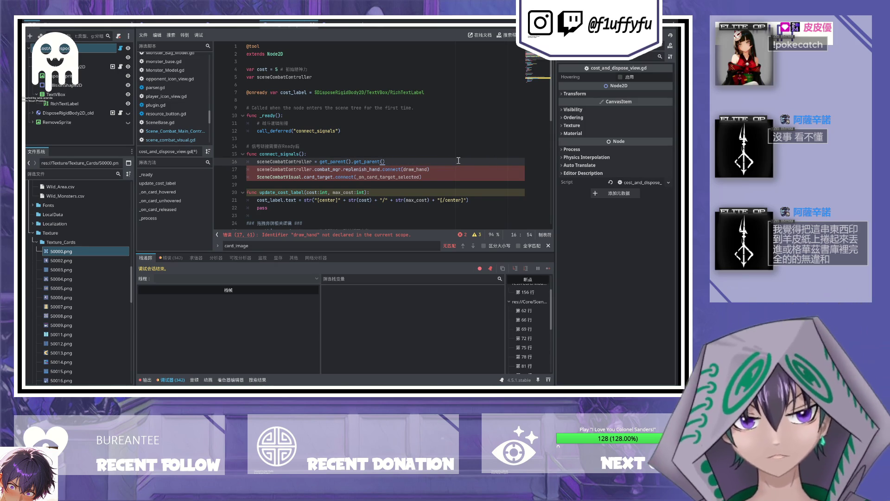
{"action": "key", "text": "ctrl+s"}
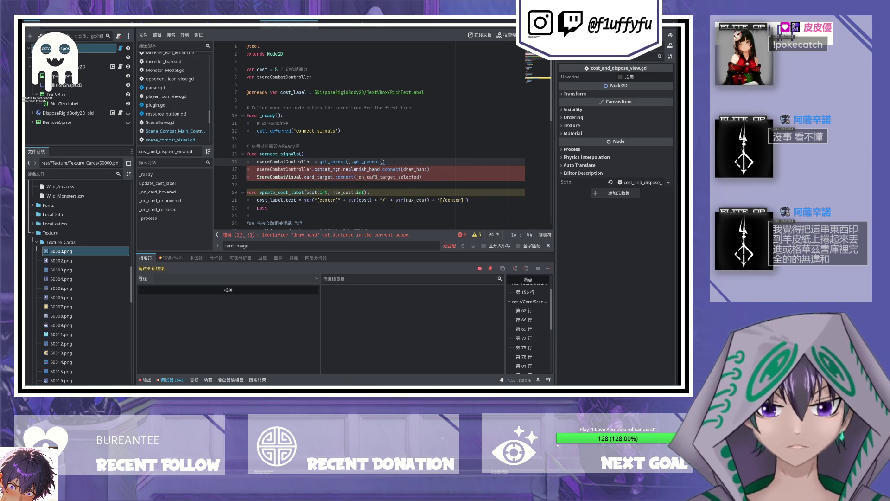
{"action": "double_click", "coordinate": [375, 169]}
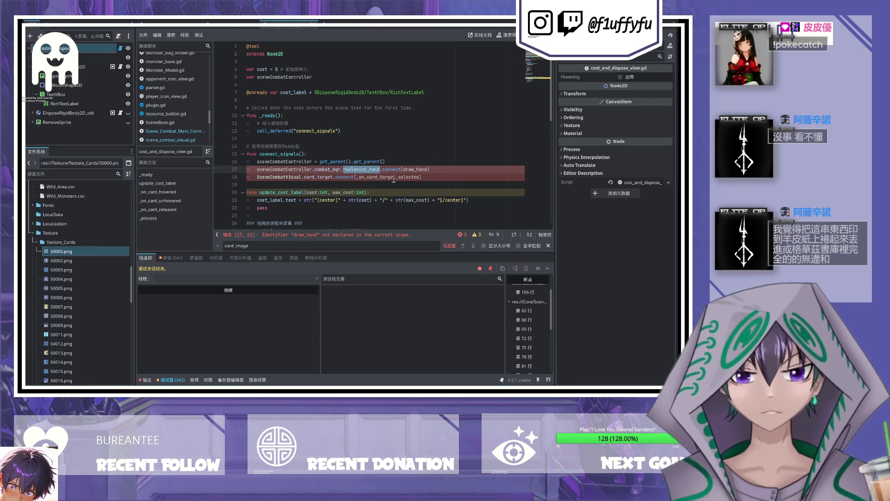
{"action": "key", "text": "BackSpace"}
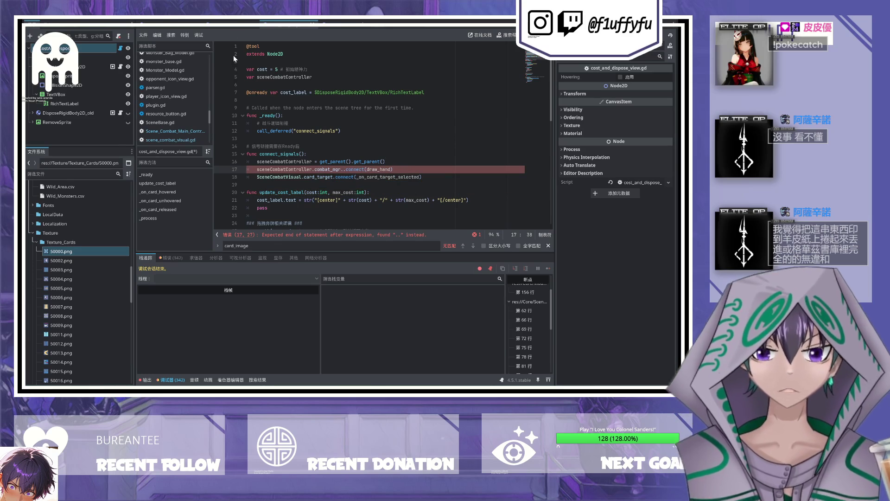
{"action": "left_click", "coordinate": [174, 26]}
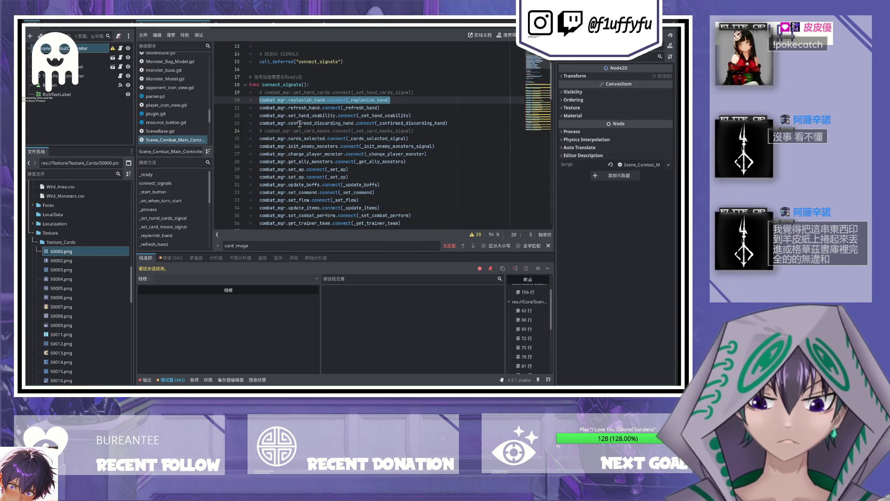
Step: Make line 17 connect combat_mgr.set_ap to update_cost_label instead of draw_hand
{"action": "scroll", "coordinate": [300, 124], "scroll_direction": "down", "scroll_amount": 2}
{"action": "left_click", "coordinate": [297, 124]}
{"action": "double_click", "coordinate": [297, 123]}
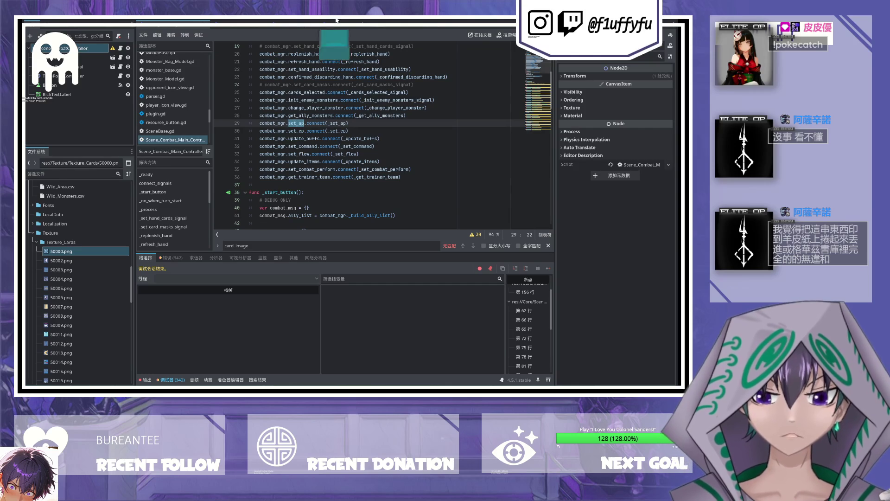
{"action": "left_click", "coordinate": [338, 23]}
{"action": "left_click", "coordinate": [288, 23]}
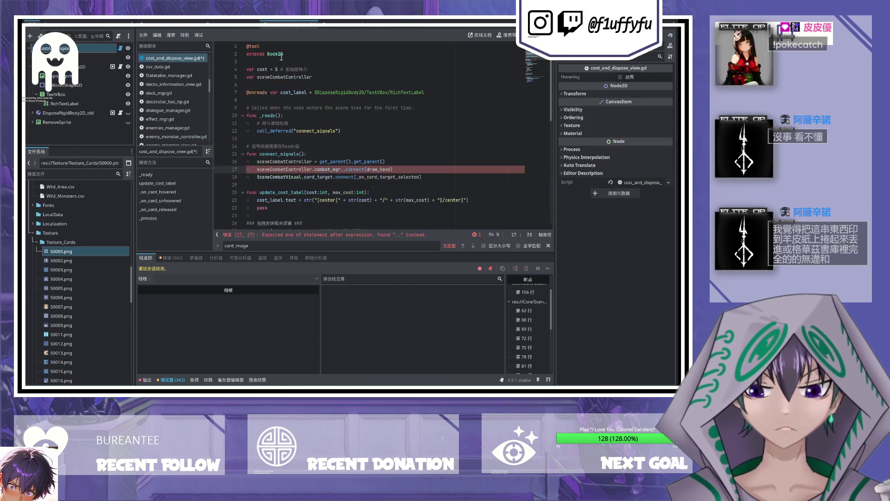
{"action": "type", "text": "set_ap"}
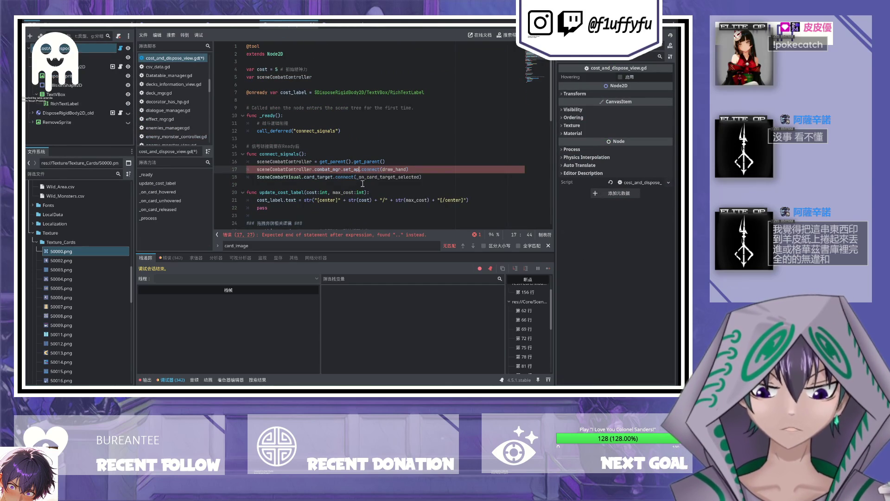
{"action": "key", "text": "ctrl+s"}
{"action": "double_click", "coordinate": [394, 170]}
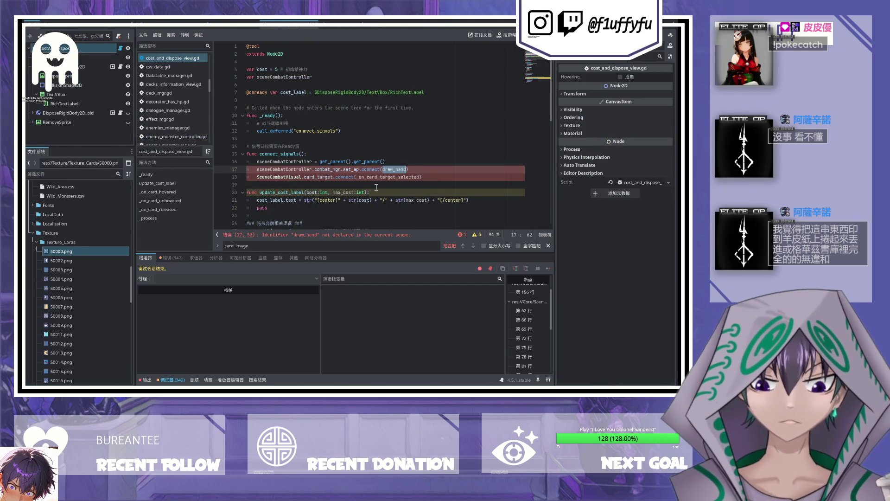
{"action": "type", "text": "update_cost_"}
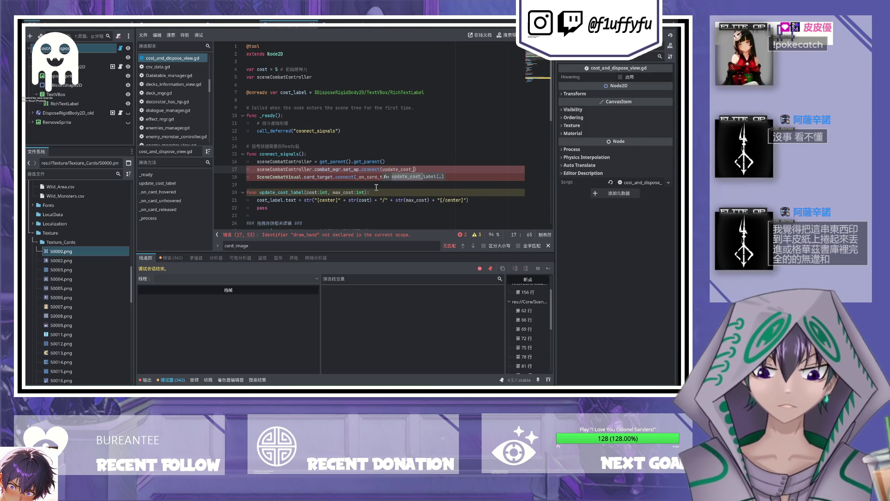
{"action": "type", "text": "label"}
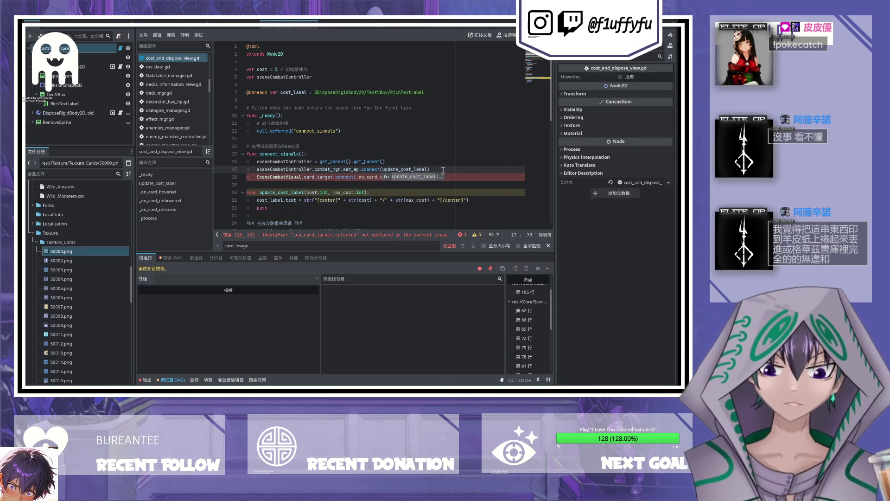
{"action": "key", "text": "Right"}
{"action": "left_click", "coordinate": [324, 68]}
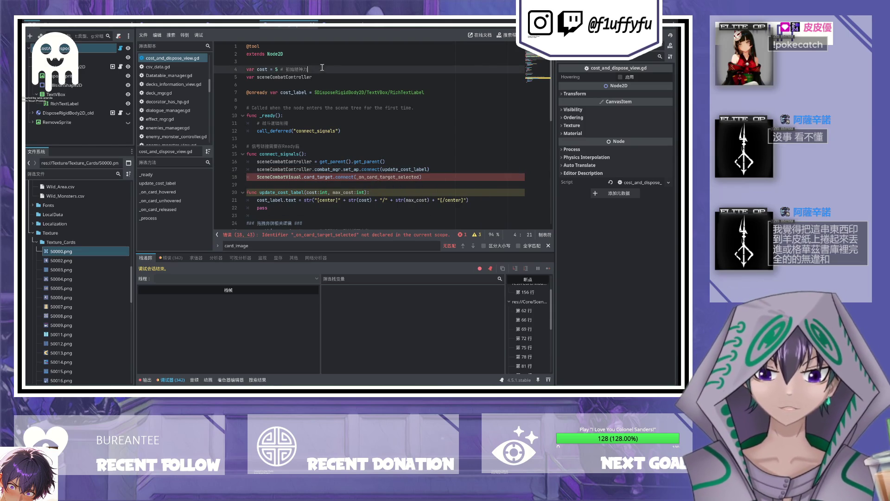
Step: Add var MAX_COST = 5 commented 初始上限, recomment cost as 初始行动点, and save
{"action": "key", "text": "Return"}
{"action": "type", "text": "var "}
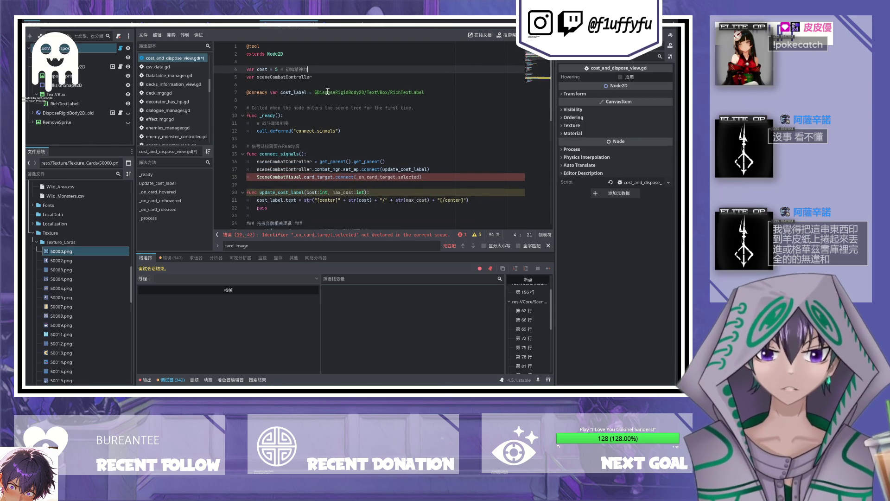
{"action": "type", "text": "M"}
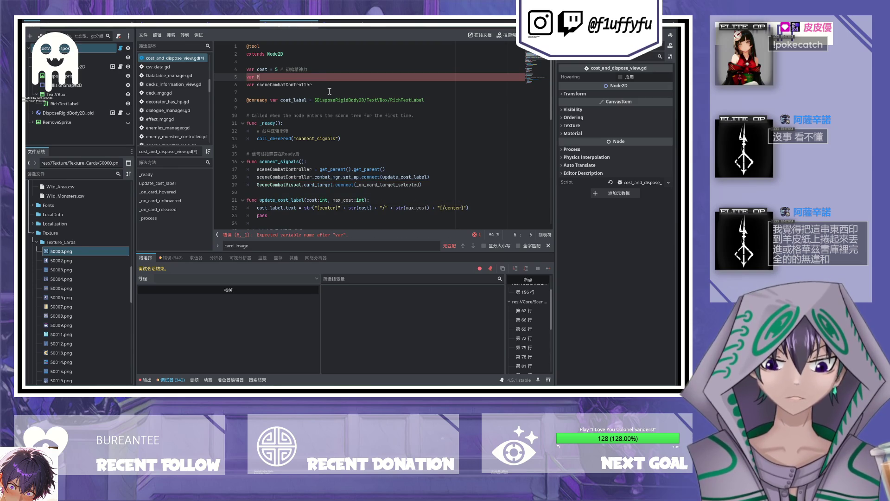
{"action": "type", "text": "AX_C"}
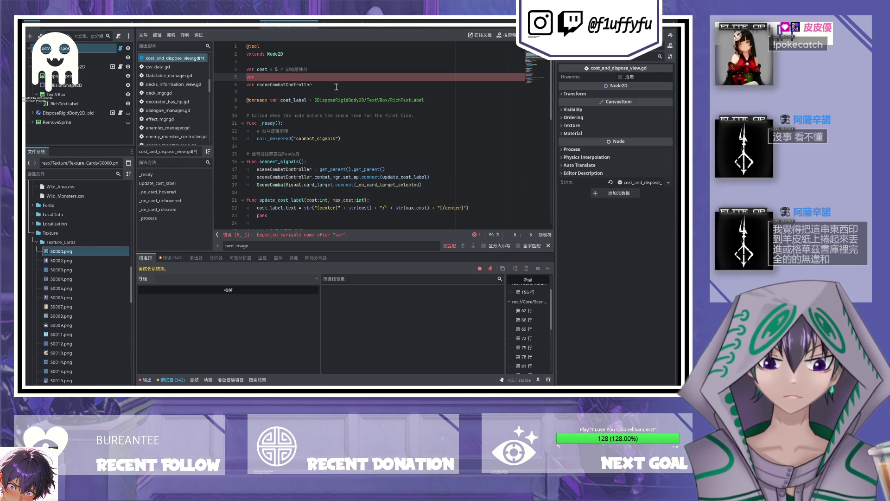
{"action": "type", "text": "OST = "}
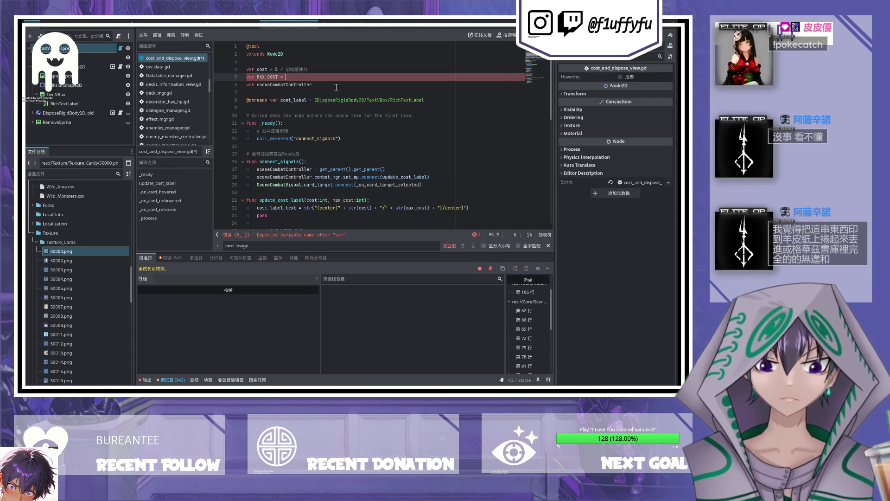
{"action": "type", "text": "5 # "}
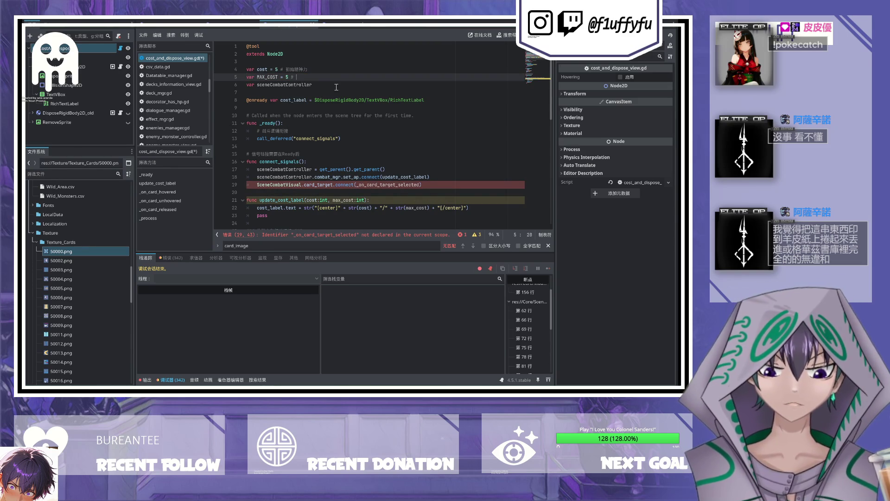
{"action": "type", "text": "zhu"}
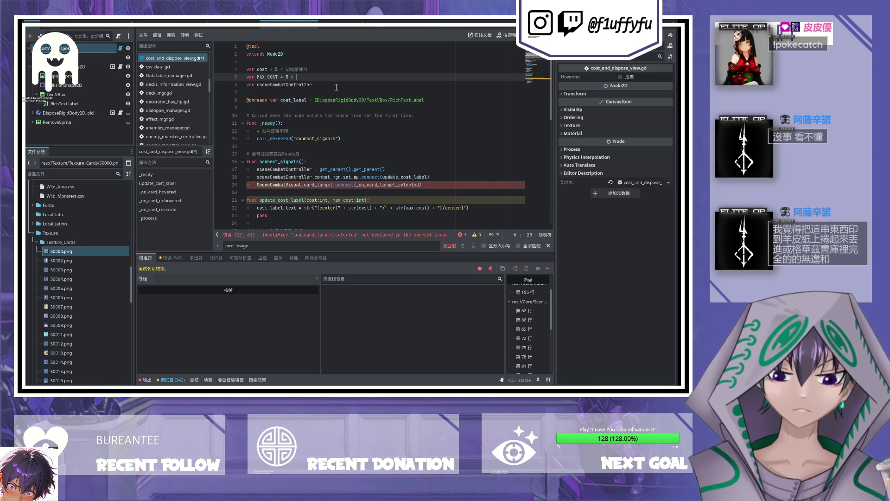
{"action": "key", "text": "BackSpace"}
{"action": "key", "text": "space"}
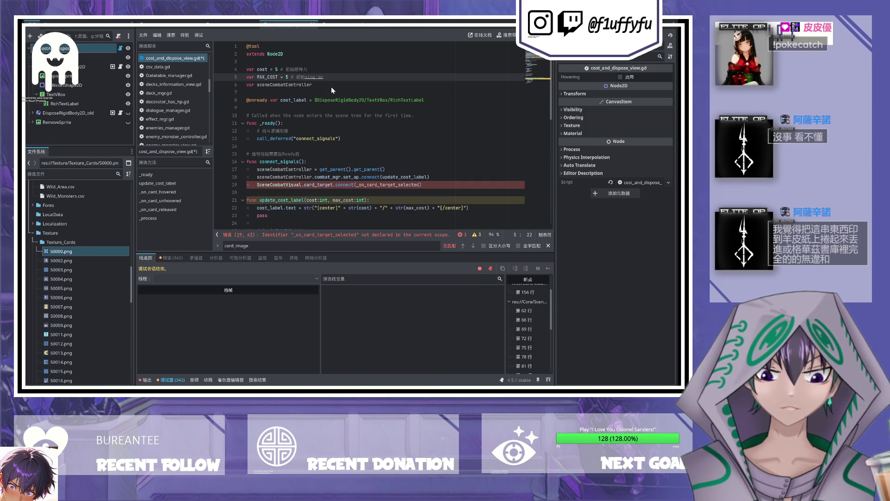
{"action": "type", "text": "shangx"}
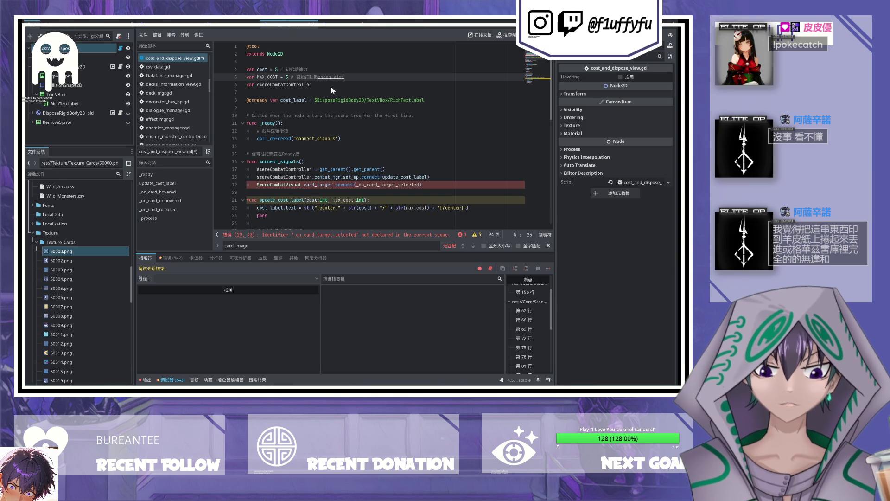
{"action": "key", "text": "space"}
{"action": "key", "text": "Up"}
{"action": "key", "text": "BackSpace"}
{"action": "key", "text": "BackSpace"}
{"action": "key", "text": "BackSpace"}
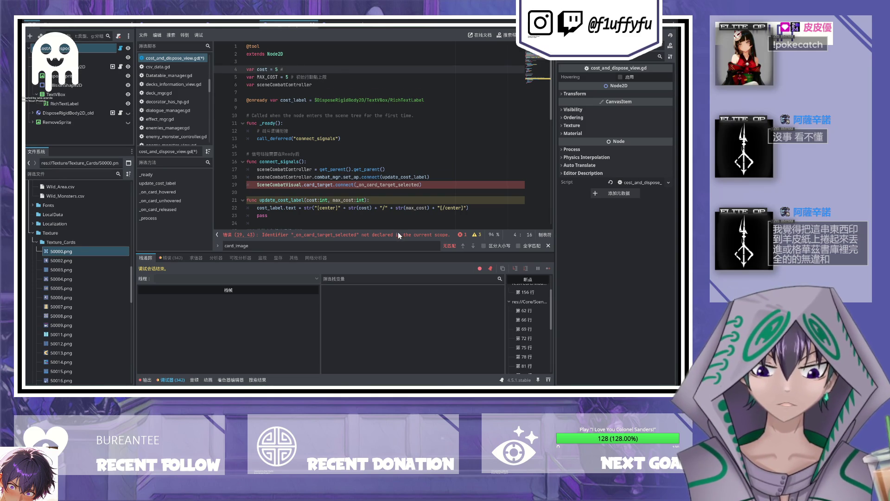
{"action": "type", "text": "chushi"}
{"action": "key", "text": "space"}
{"action": "type", "text": "xingdongdian"}
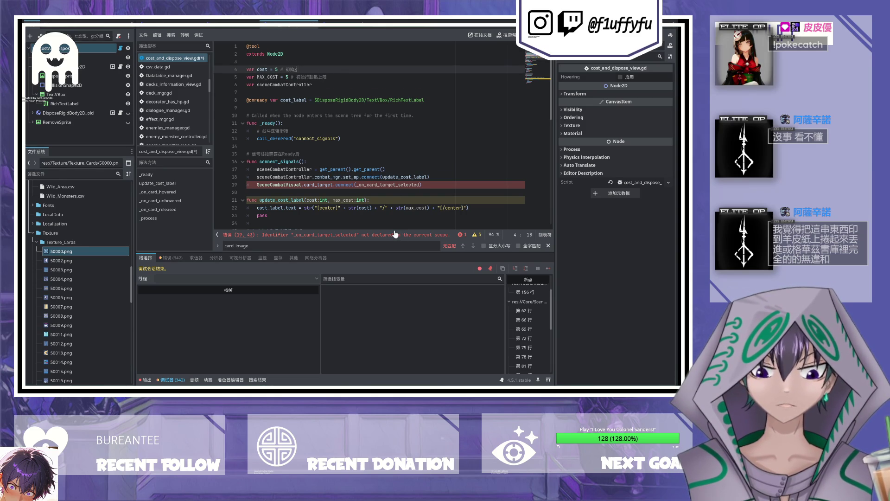
{"action": "key", "text": "space"}
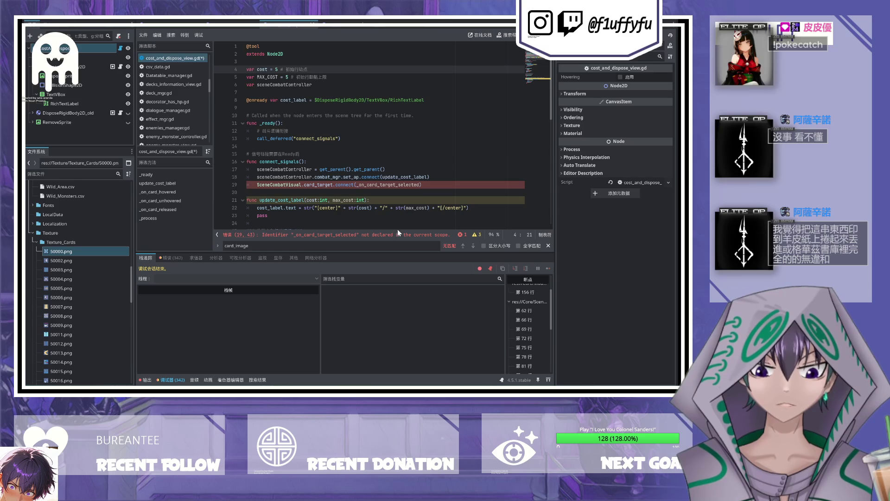
{"action": "key", "text": "ctrl+s"}
Step: Align both comments and note that cost is controlled by combat_mgr's set_ap, then save
{"action": "left_click", "coordinate": [280, 69]}
{"action": "key", "text": "Tab"}
{"action": "key", "text": "Tab"}
{"action": "left_click", "coordinate": [292, 76]}
{"action": "key", "text": "Tab"}
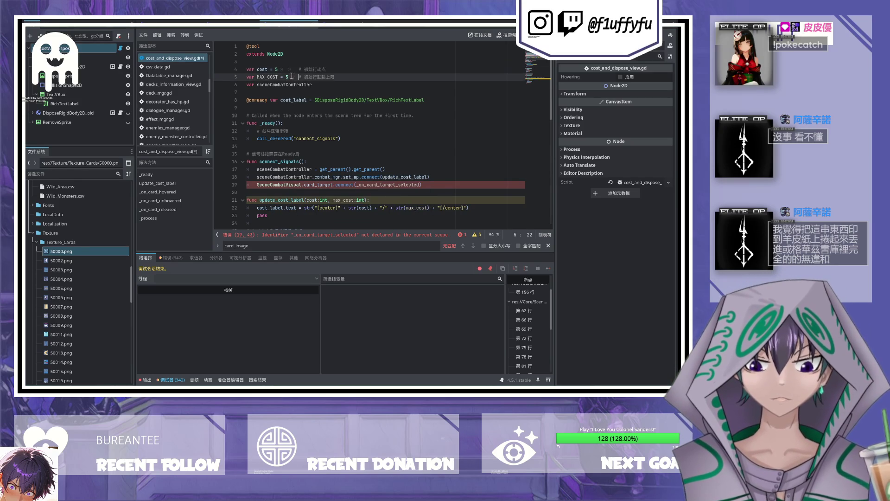
{"action": "left_click", "coordinate": [330, 72]}
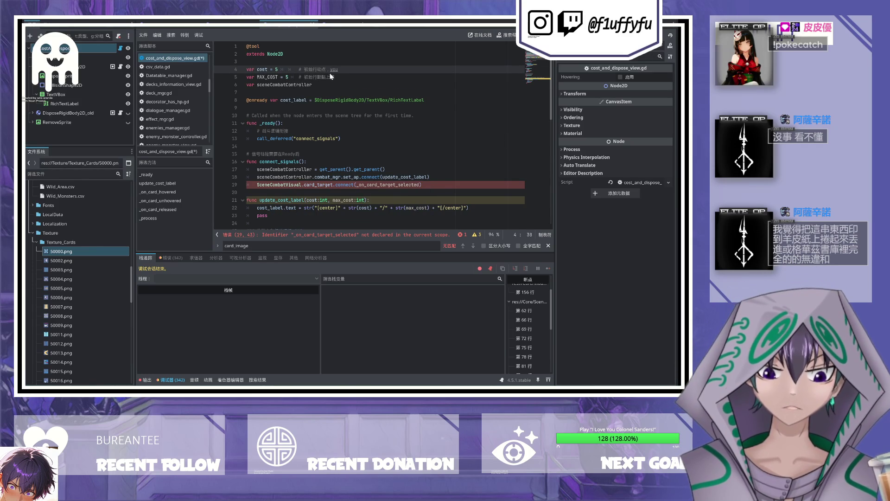
{"action": "type", "text": "由combat_mgr的"}
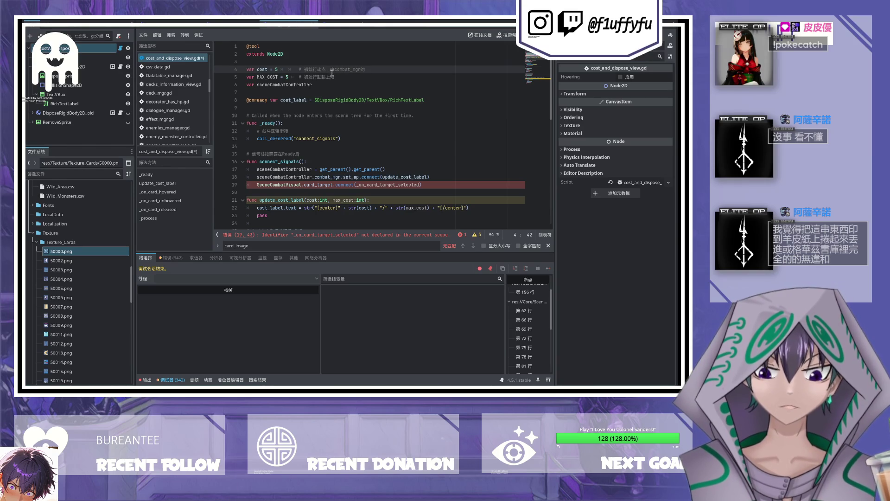
{"action": "type", "text": "ser"}
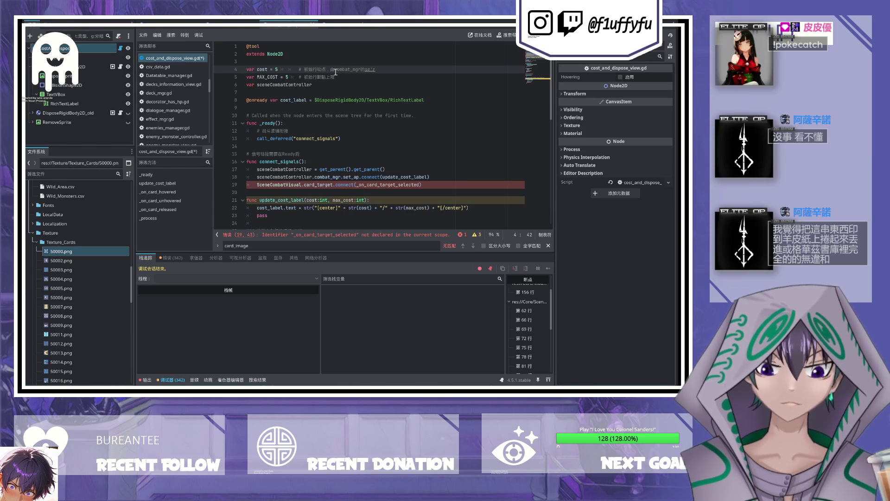
{"action": "type", "text": "t_ap"}
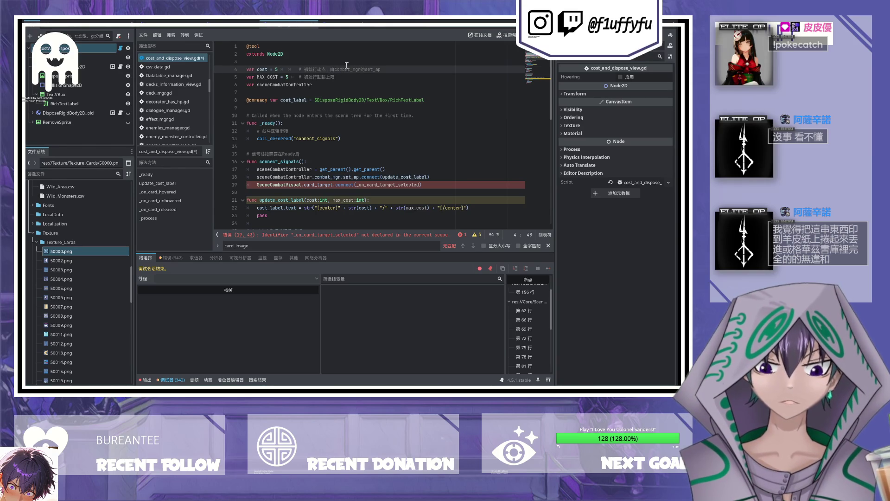
{"action": "type", "text": "控制"}
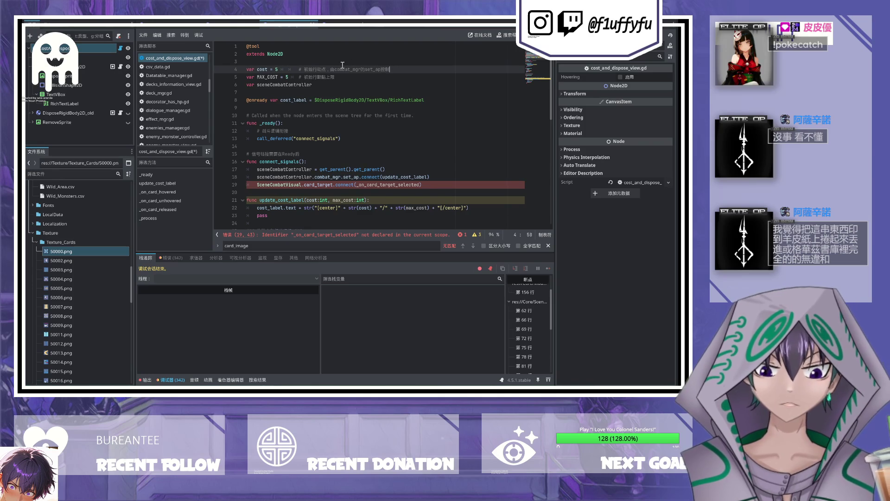
{"action": "key", "text": "ctrl+s"}
Step: Extend the MAX_COST comment: other combat_mgr signals like raise/lower action-point cap buffs control it; save
{"action": "left_click", "coordinate": [347, 78]}
{"action": "type", "text": "，"}
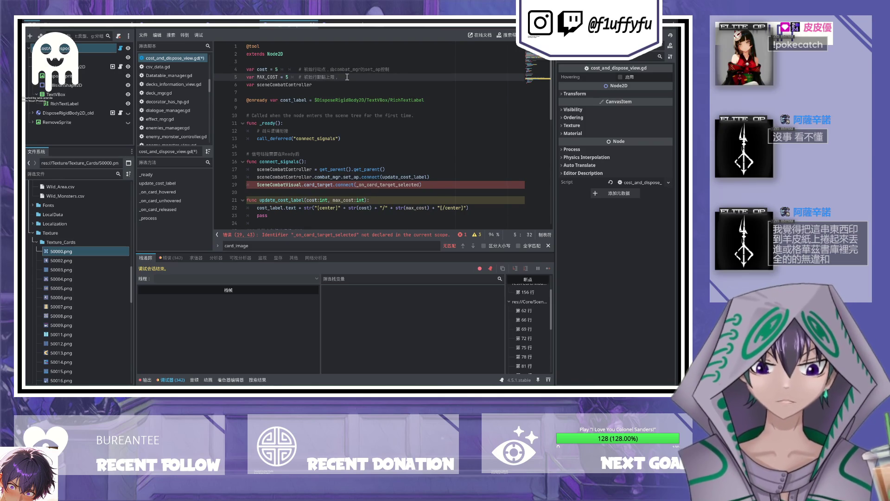
{"action": "type", "text": "需要到"}
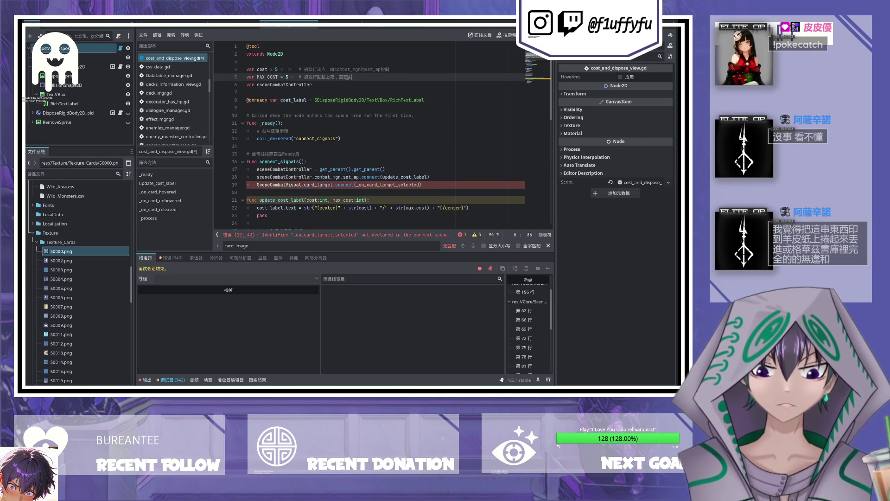
{"action": "type", "text": "combat_mg"}
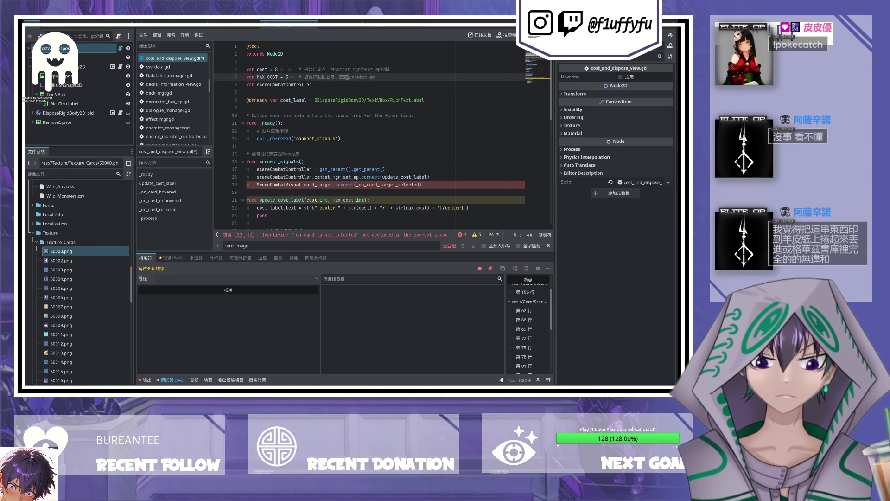
{"action": "type", "text": "r的其他xin"}
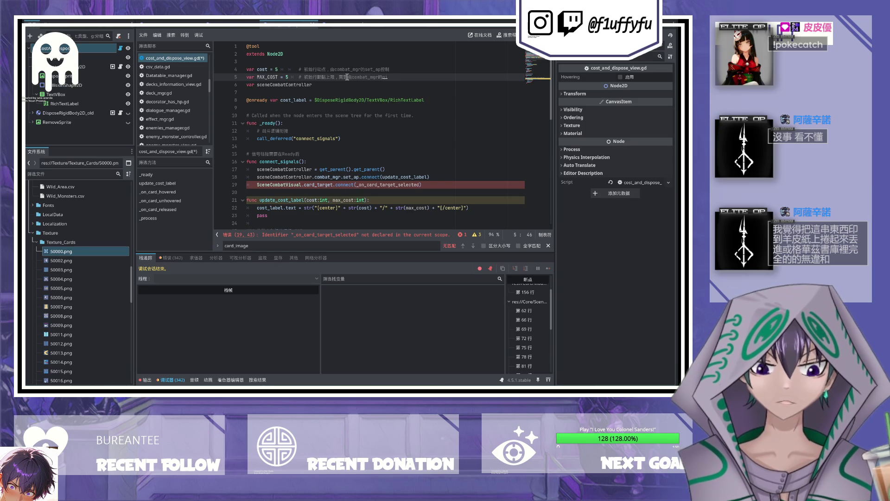
{"action": "type", "text": "信号控制(cu"}
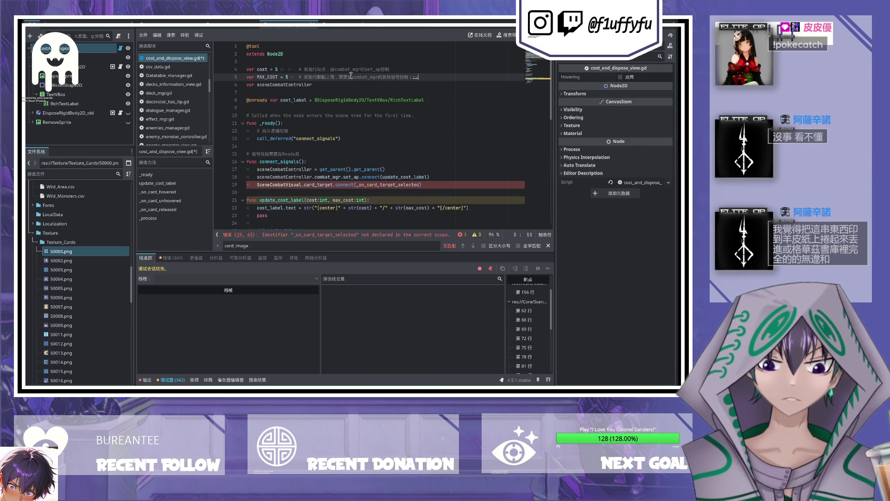
{"action": "type", "text": "如"}
{"action": "type", "text": "tigao/"}
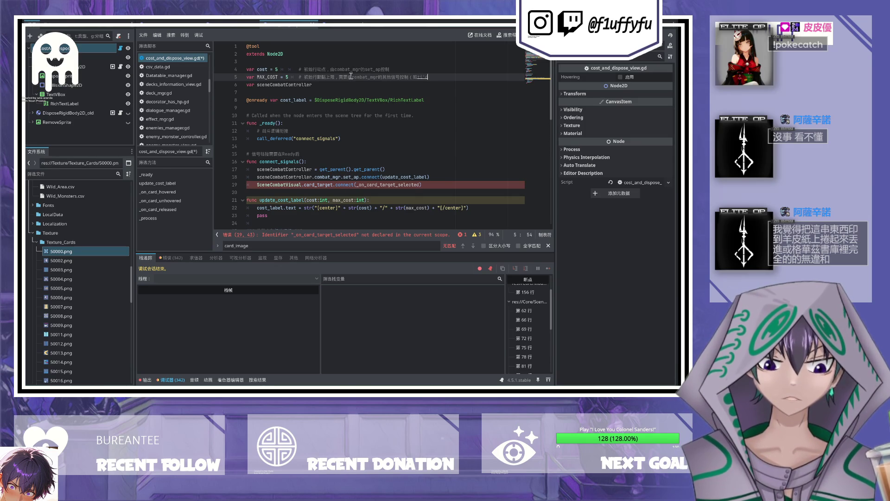
{"action": "key", "text": "BackSpace"}
{"action": "key", "text": "BackSpace"}
{"action": "key", "text": "BackSpace"}
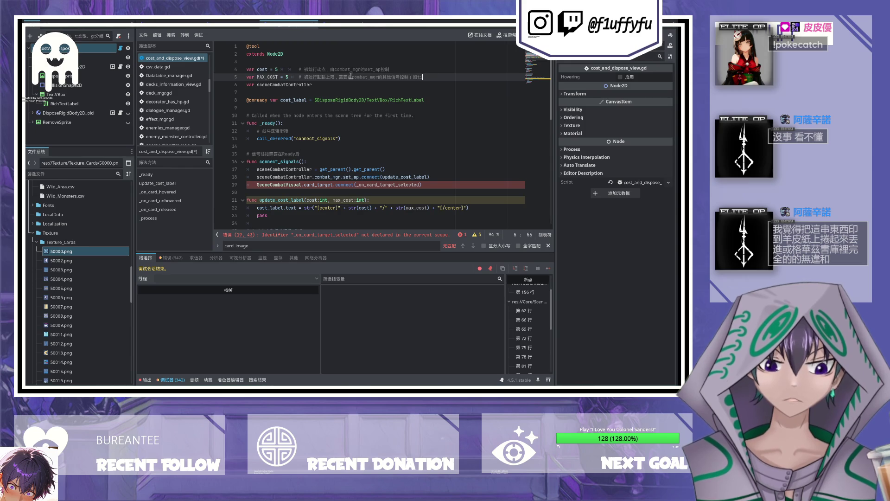
{"action": "type", "text": "tigao提高jie"}
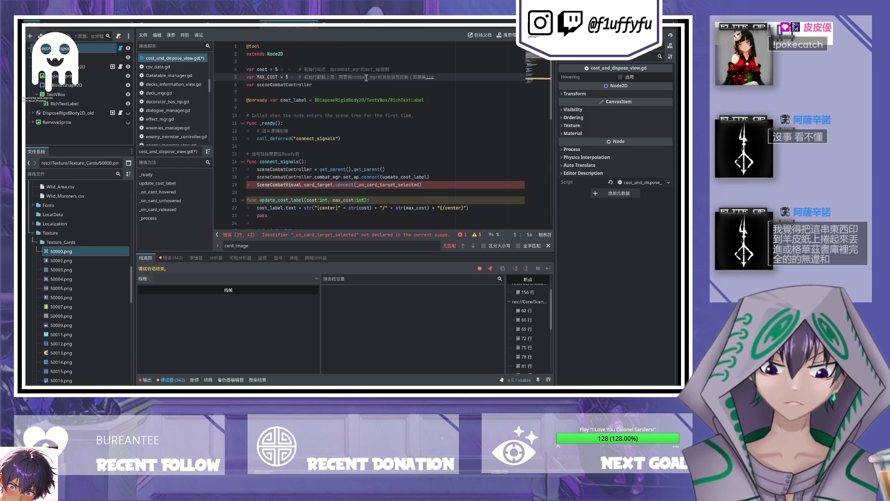
{"action": "type", "text": "/降低"}
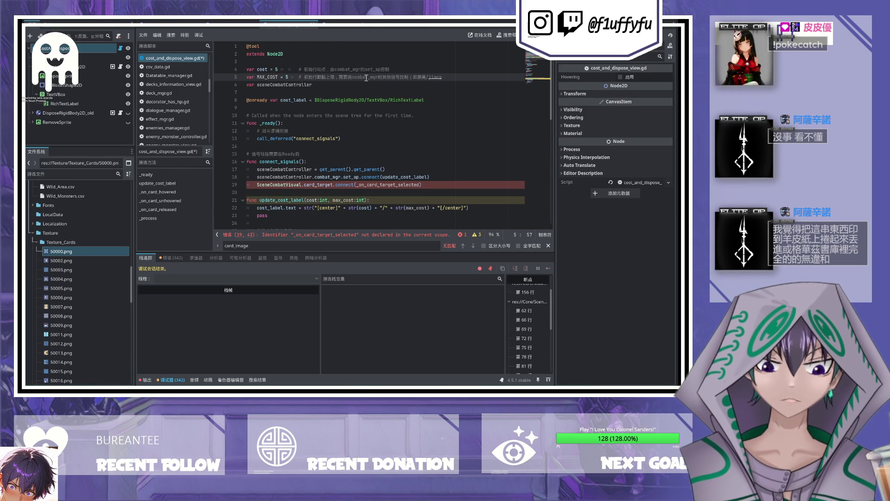
{"action": "type", "text": "xin"}
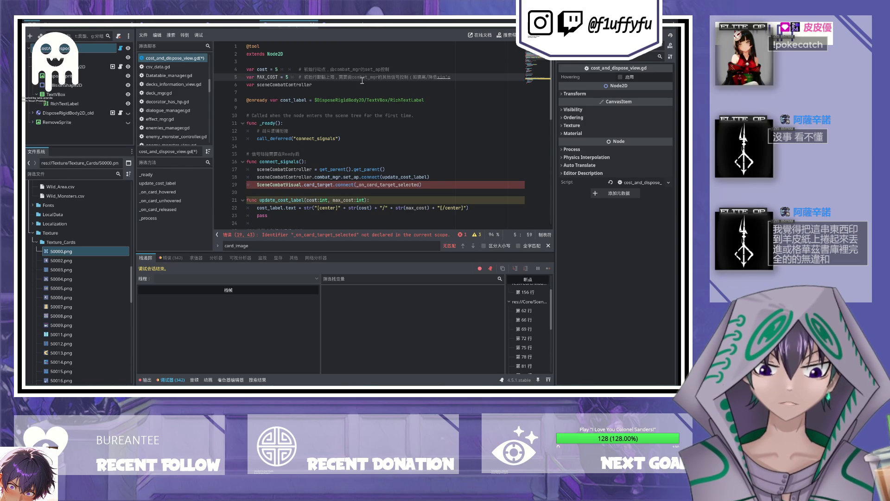
{"action": "type", "text": "行动点上线的"}
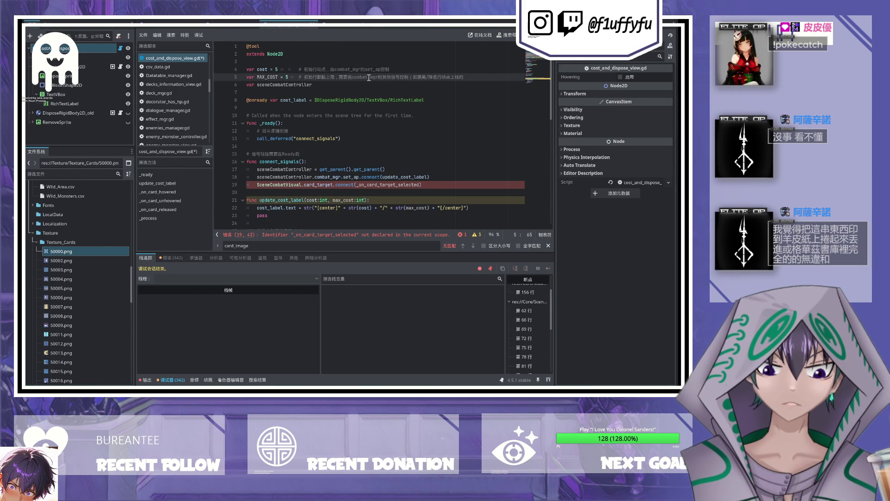
{"action": "type", "text": "buff）"}
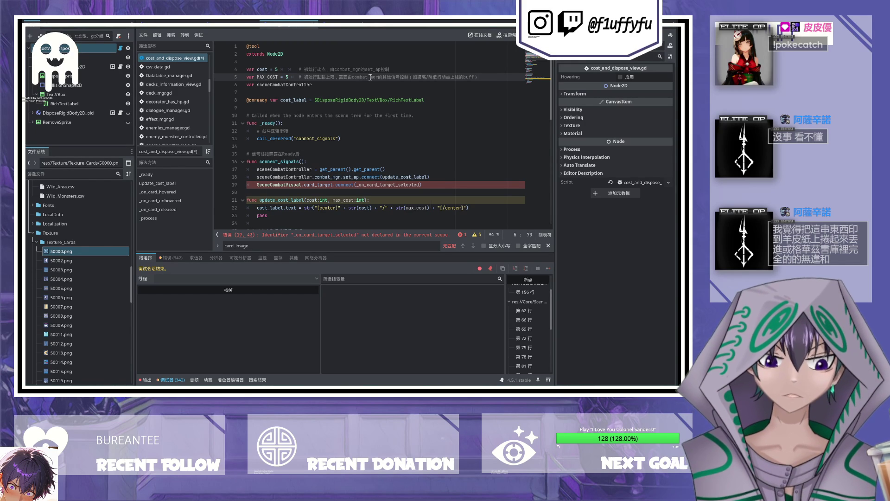
{"action": "key", "text": "ctrl+s"}
{"action": "left_click", "coordinate": [423, 185]}
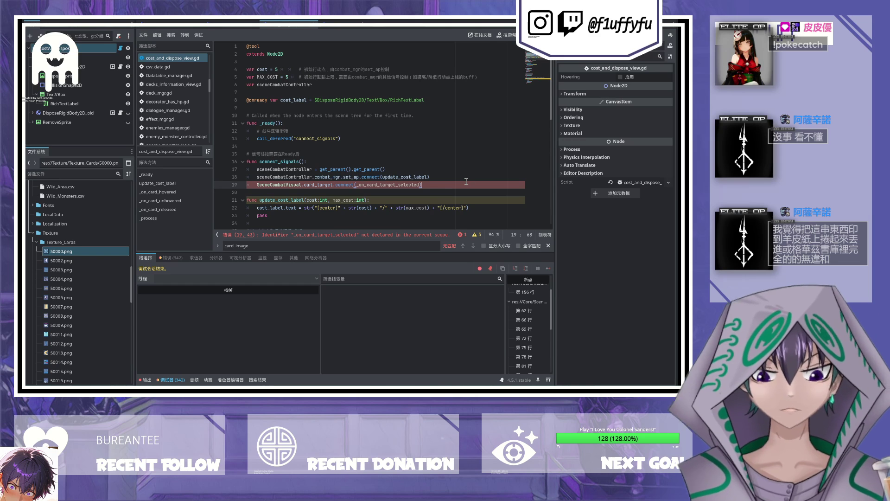
Step: Delete the _on_card_target_selected connect line and default update_cost_label's max_cost to MAX_COST
{"action": "key", "text": "ctrl+shift+k"}
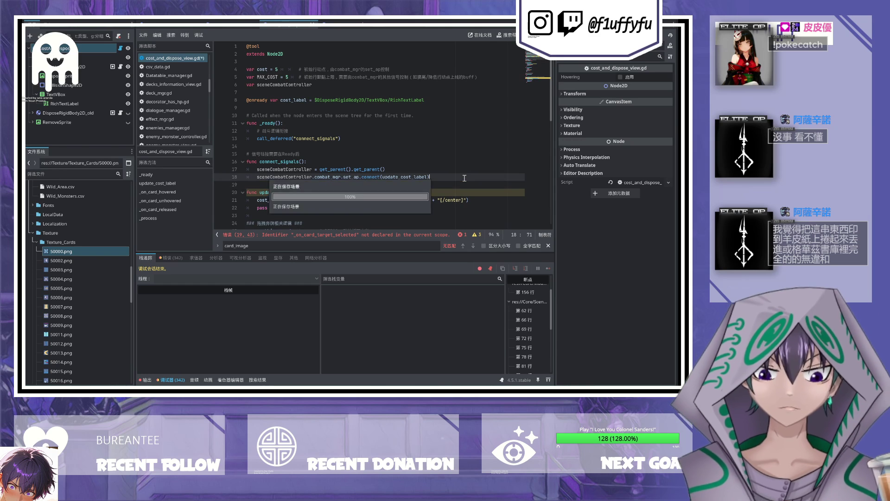
{"action": "scroll", "coordinate": [399, 121], "scroll_direction": "down", "scroll_amount": 2}
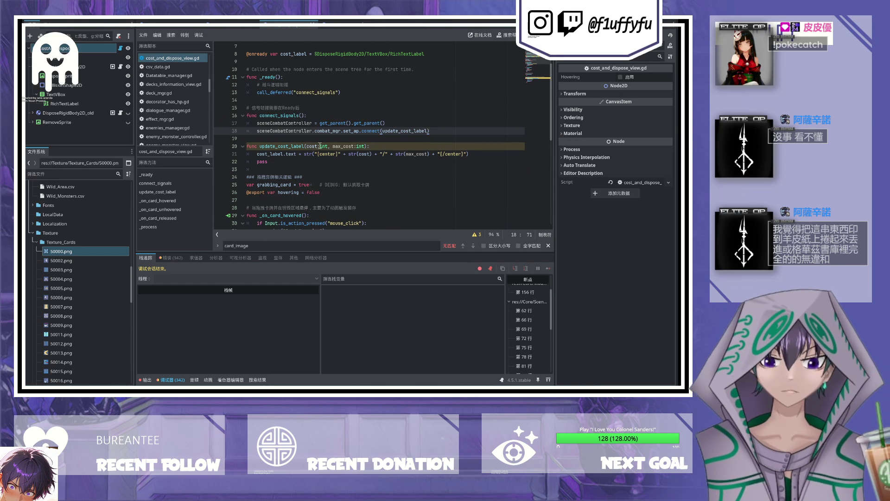
{"action": "left_click_drag", "start_coordinate": [332, 147], "coordinate": [361, 147]}
{"action": "left_click", "coordinate": [366, 146]}
{"action": "key", "text": "Right"}
{"action": "type", "text": "MAX_COST"}
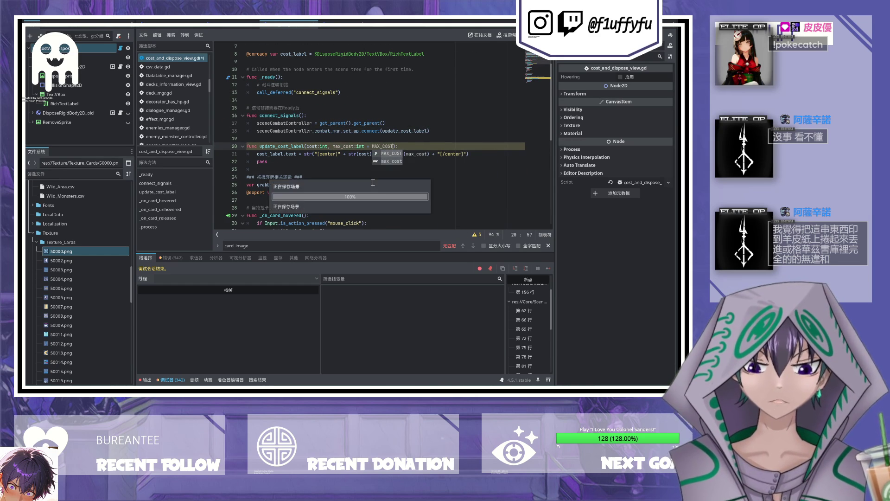
{"action": "scroll", "coordinate": [385, 152], "scroll_direction": "up", "scroll_amount": 1}
{"action": "left_click", "coordinate": [389, 134]}
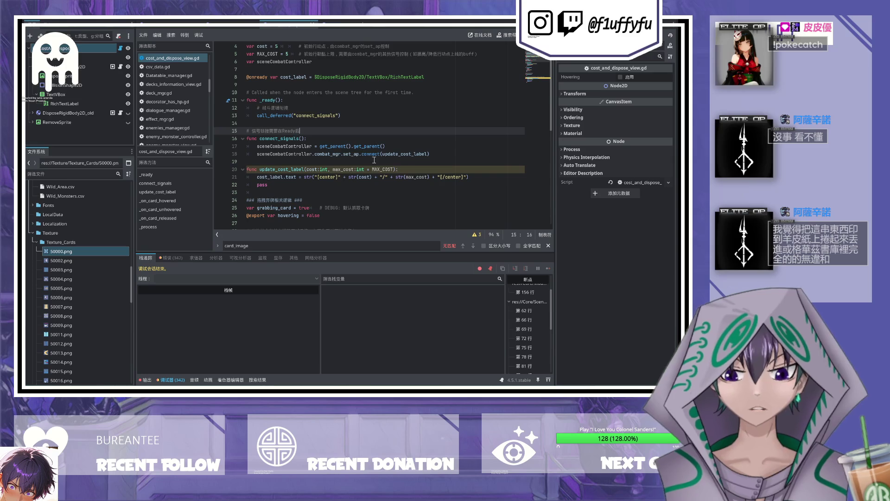
{"action": "scroll", "coordinate": [373, 151], "scroll_direction": "up", "scroll_amount": 1}
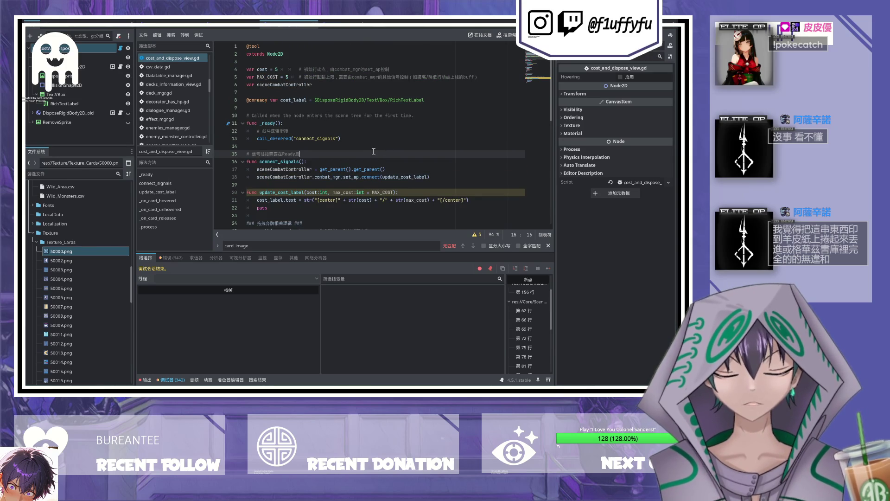
{"action": "left_click", "coordinate": [361, 192]}
{"action": "left_click", "coordinate": [353, 186]}
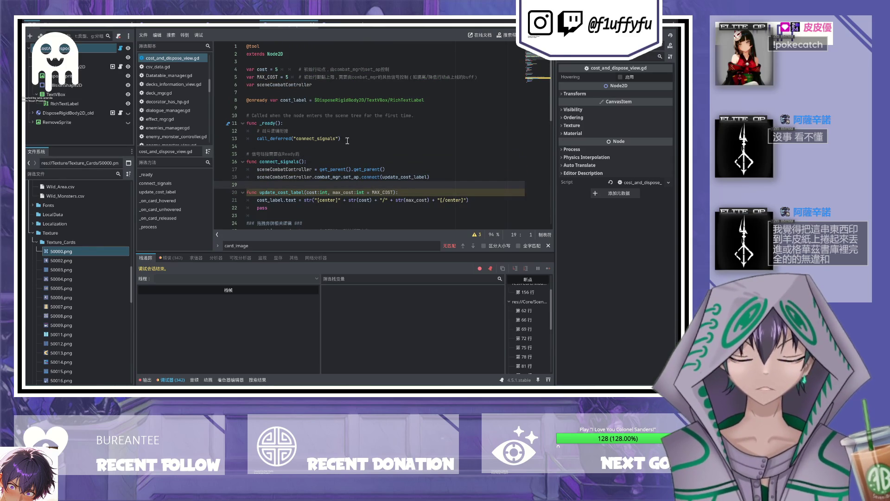
{"action": "left_click", "coordinate": [400, 178]}
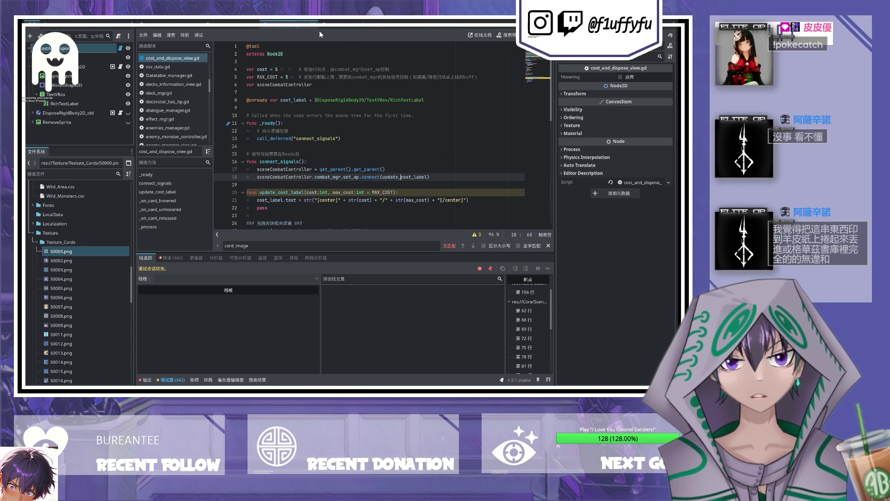
{"action": "left_click", "coordinate": [330, 23]}
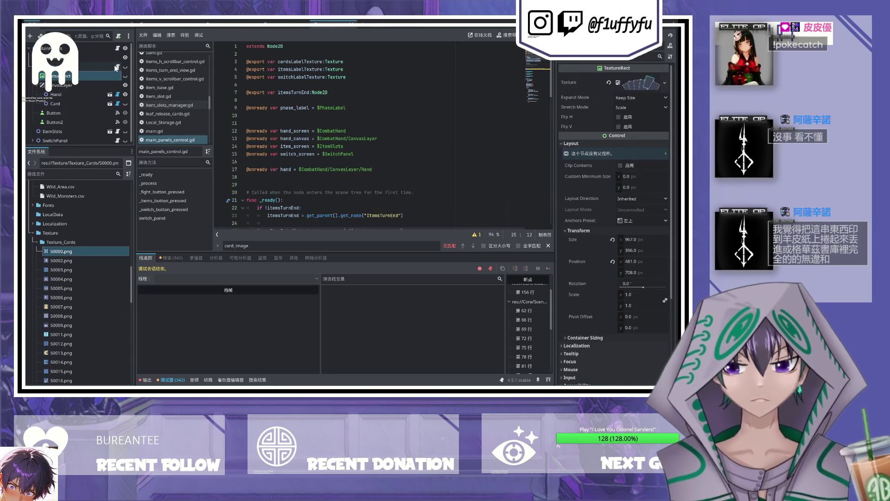
Step: Look over hand.gd's signal connections, then return to cost_and_dispose_view.gd and run the game
{"action": "left_click", "coordinate": [117, 94]}
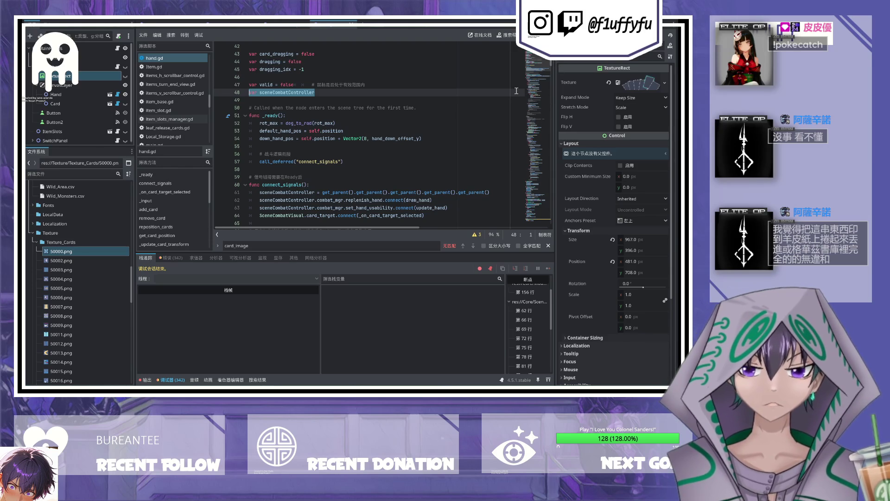
{"action": "scroll", "coordinate": [507, 93], "scroll_direction": "down", "scroll_amount": 5}
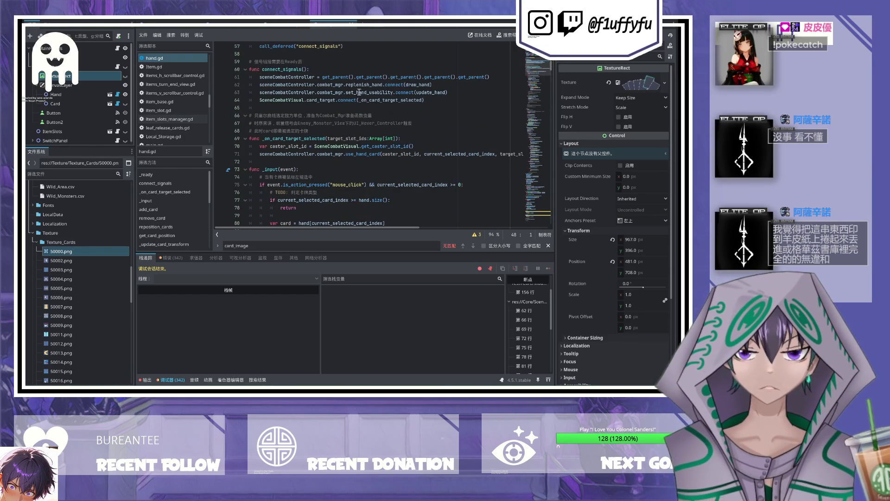
{"action": "left_click_drag", "start_coordinate": [553, 67], "coordinate": [537, 234]}
{"action": "scroll", "coordinate": [372, 187], "scroll_direction": "up", "scroll_amount": 2}
{"action": "scroll", "coordinate": [371, 186], "scroll_direction": "up", "scroll_amount": 15}
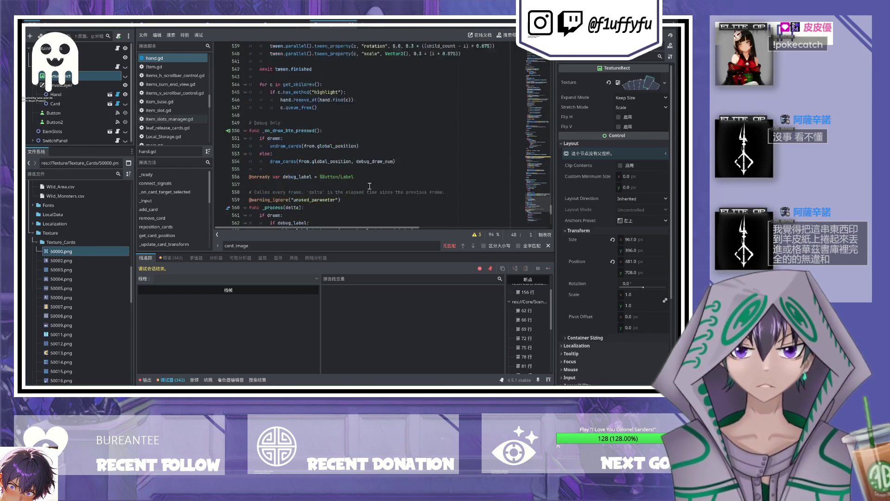
{"action": "scroll", "coordinate": [333, 159], "scroll_direction": "up", "scroll_amount": 10}
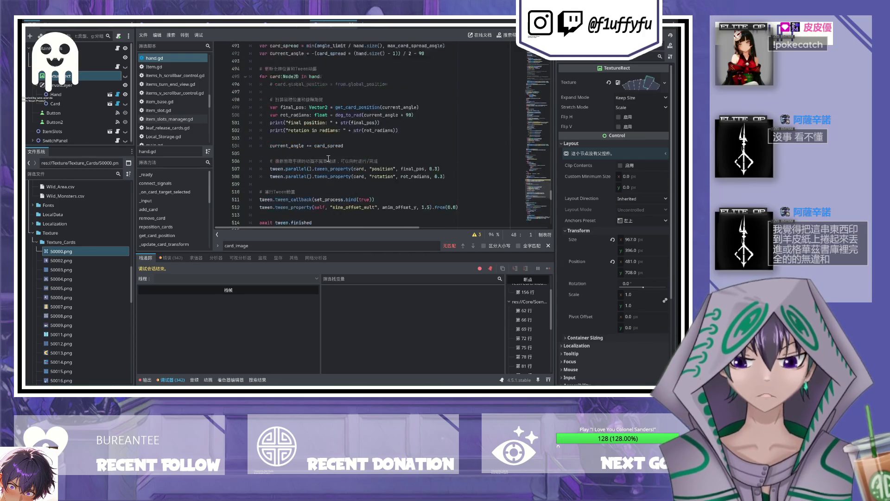
{"action": "scroll", "coordinate": [386, 176], "scroll_direction": "up", "scroll_amount": 15}
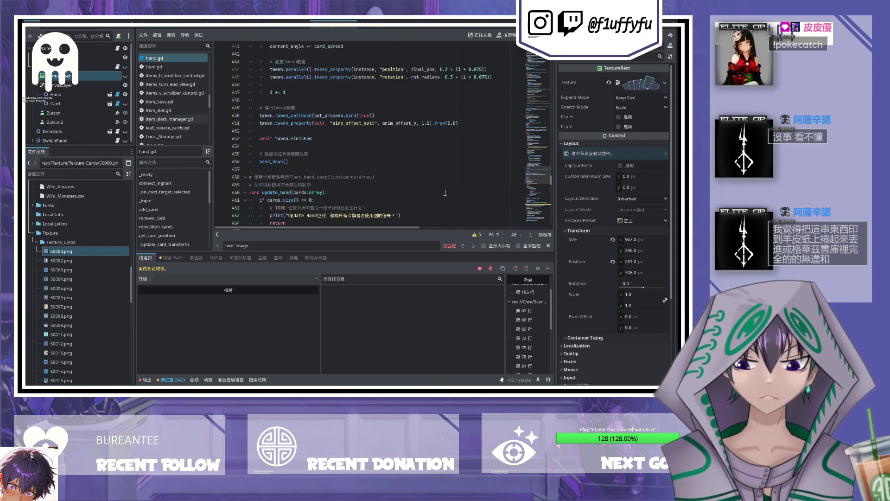
{"action": "key", "text": "alt+Left"}
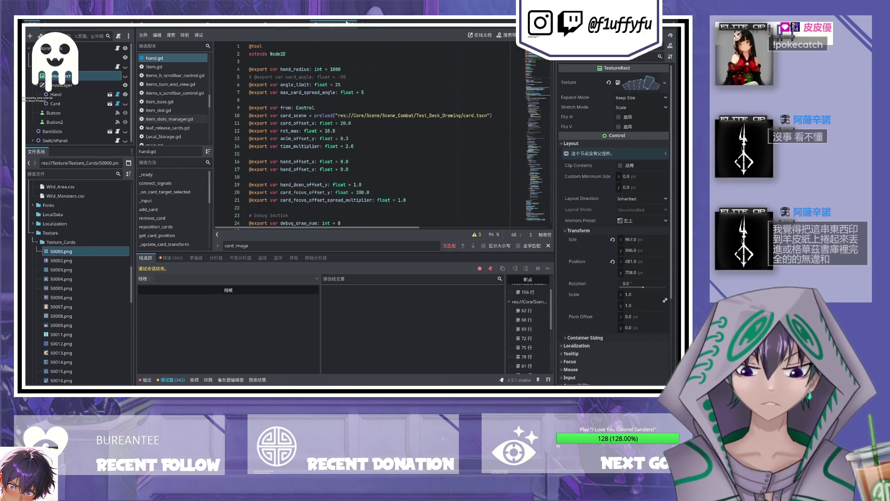
{"action": "key", "text": "F5"}
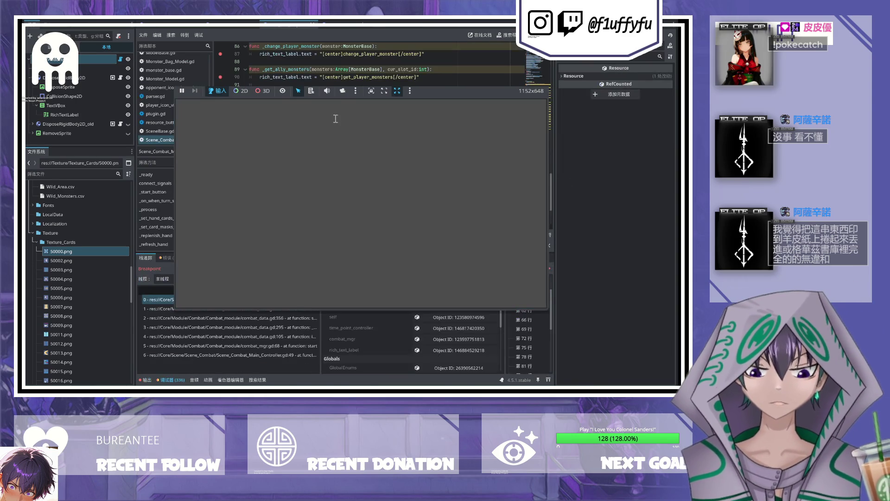
Step: Continue through every breakpoint, restart the game once, continue again, then stop the run
{"action": "key", "text": "F12"}
{"action": "key", "text": "F12"}
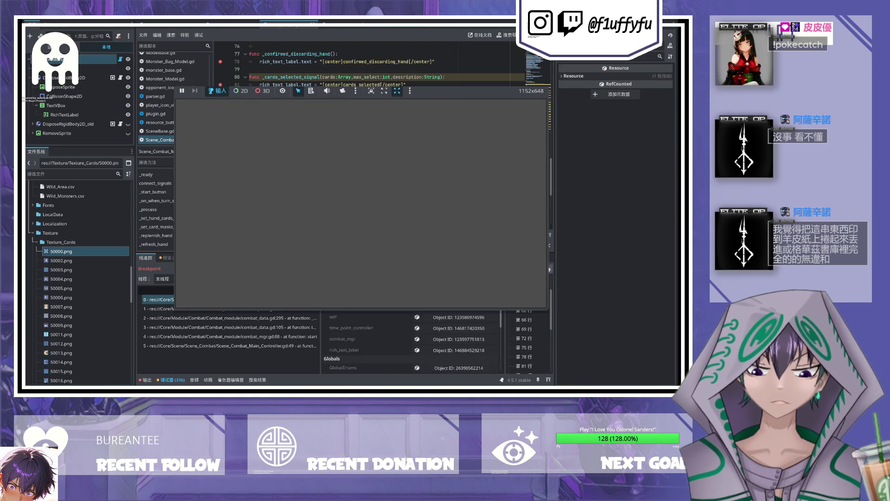
{"action": "key", "text": "F12"}
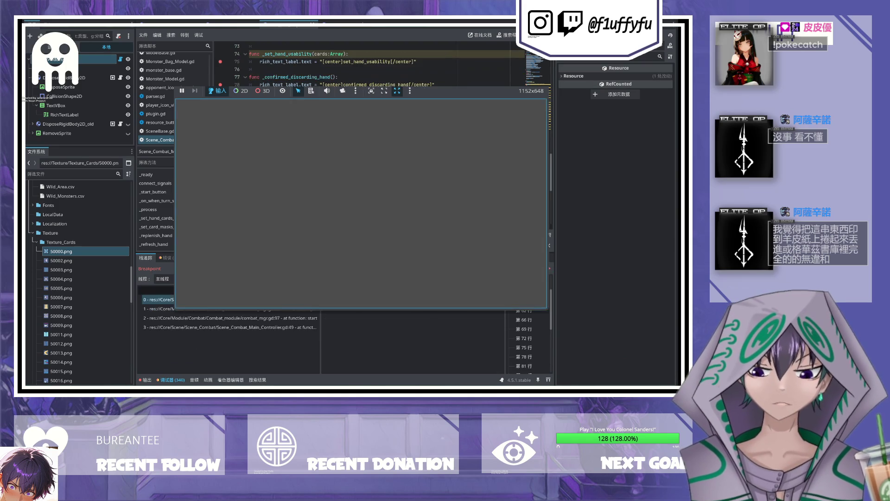
{"action": "key", "text": "F12"}
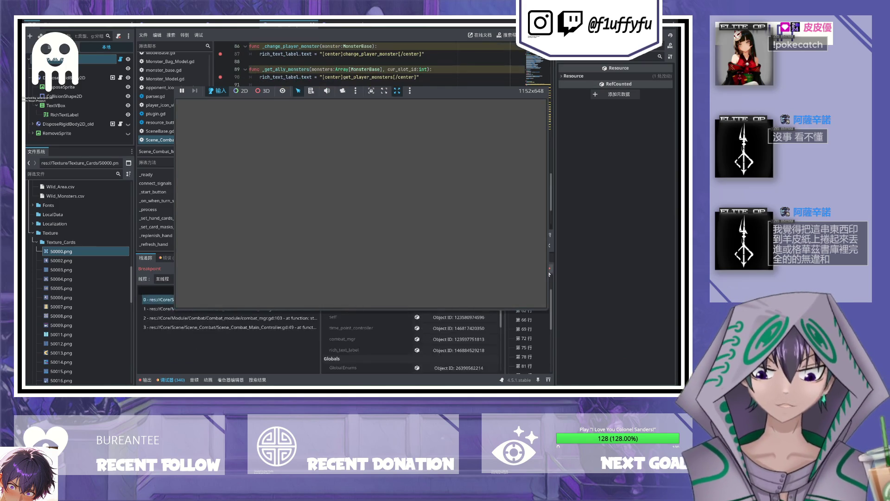
{"action": "key", "text": "F12"}
{"action": "key", "text": "F12"}
{"action": "key", "text": "F12"}
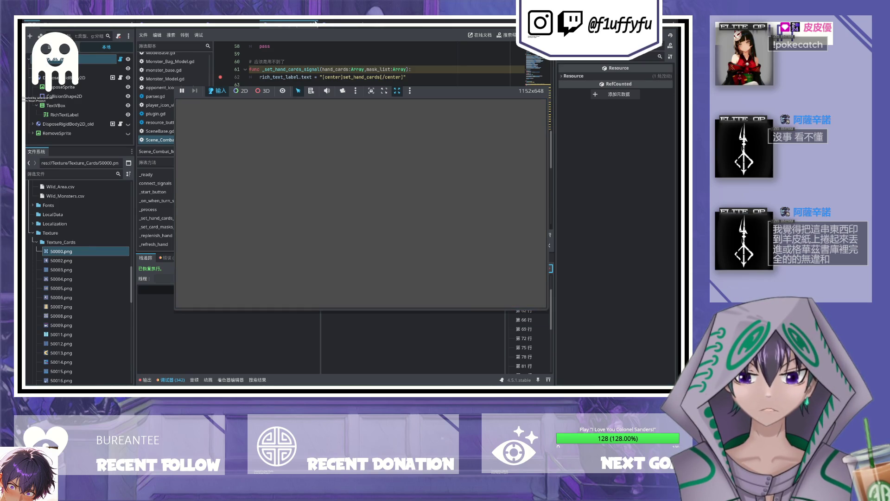
{"action": "left_click", "coordinate": [325, 194]}
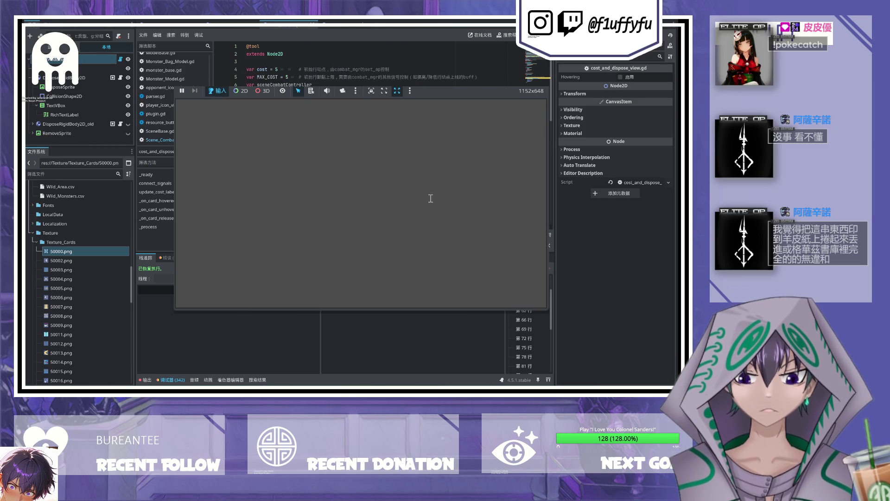
{"action": "key", "text": "F5"}
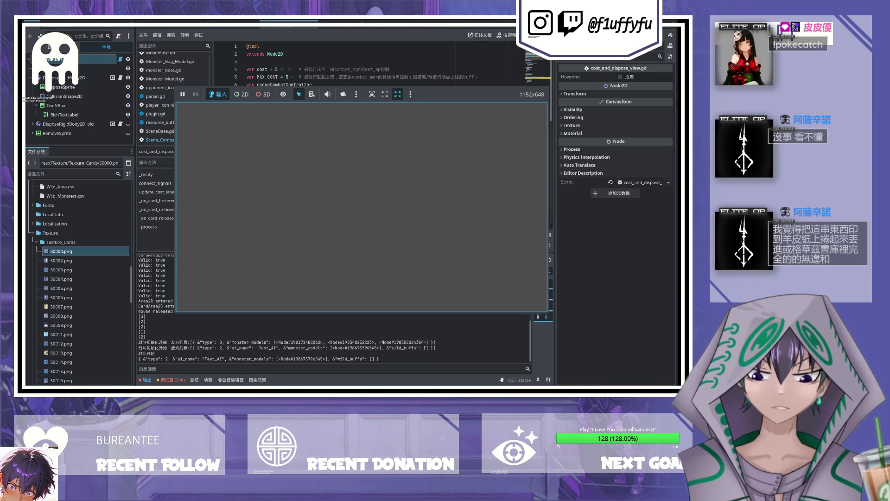
{"action": "key", "text": "F12"}
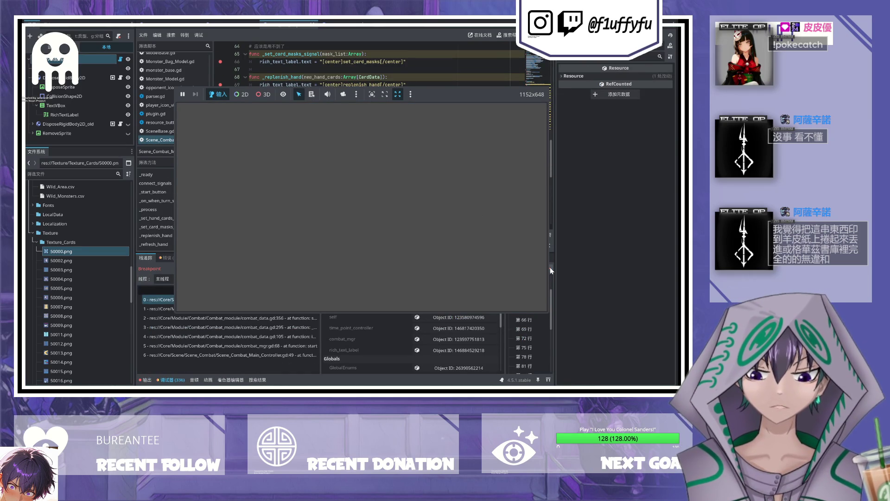
{"action": "key", "text": "F12"}
{"action": "key", "text": "F12"}
{"action": "key", "text": "F12"}
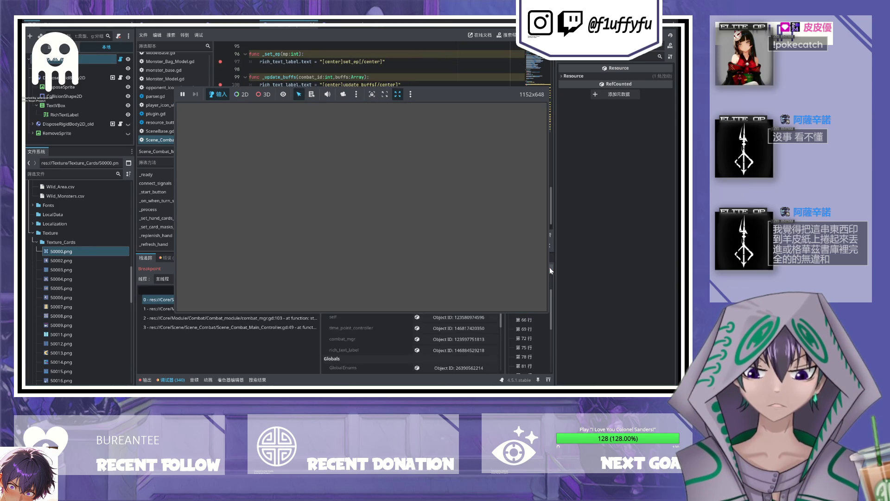
{"action": "key", "text": "F12"}
{"action": "key", "text": "F12"}
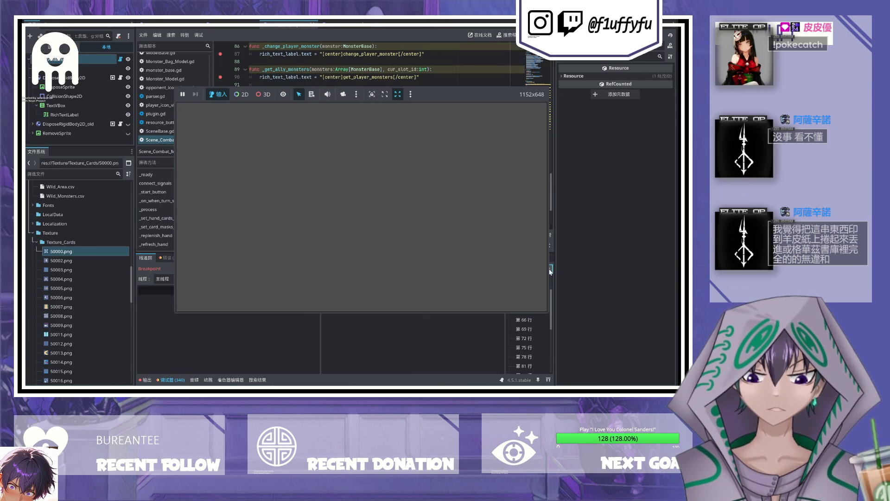
{"action": "key", "text": "F12"}
{"action": "key", "text": "F12"}
{"action": "key", "text": "F12"}
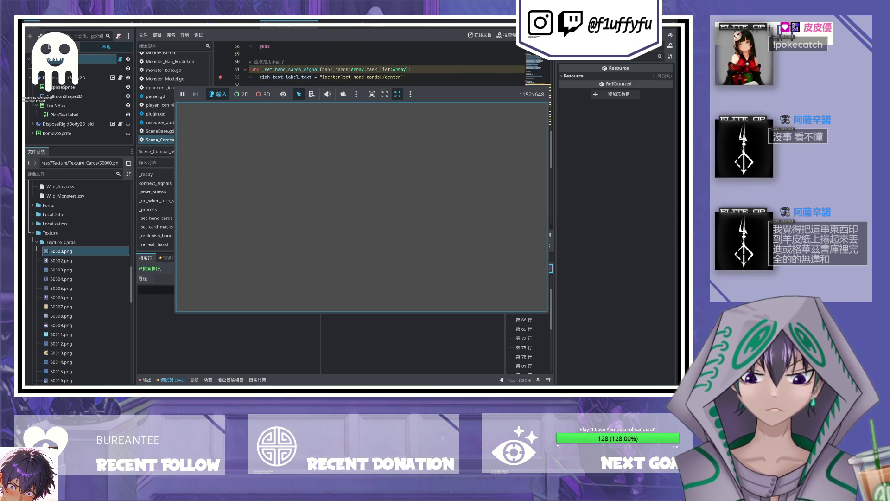
{"action": "key", "text": "F8"}
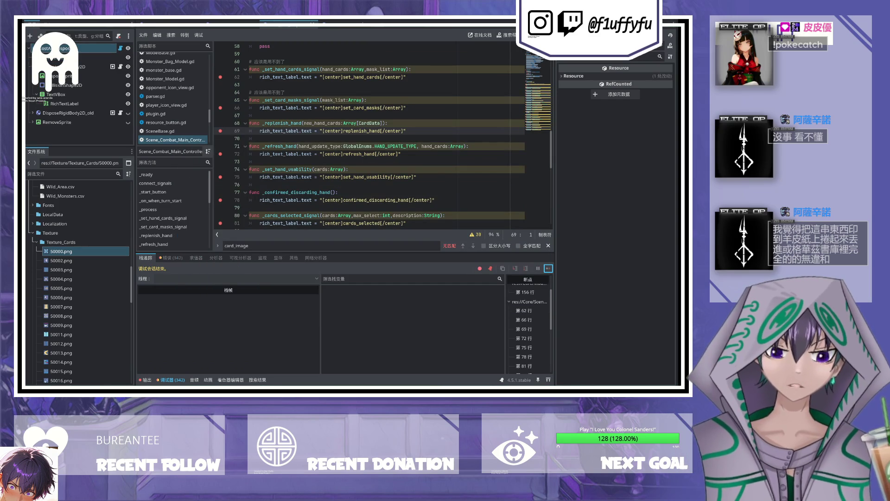